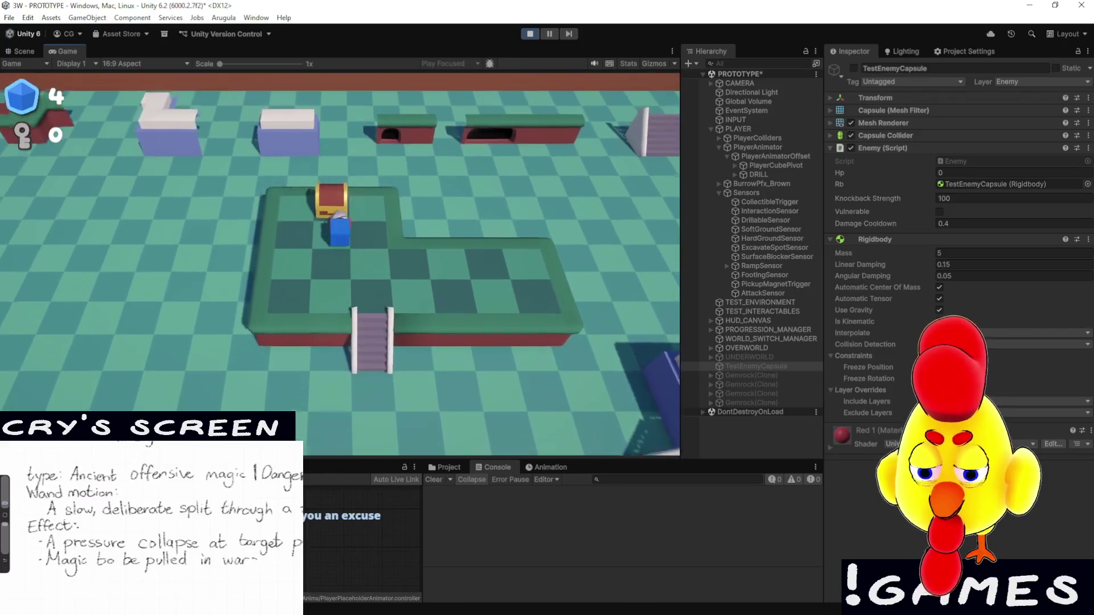
# Open the chest, then walk the player around collecting gems and over toward the boulders
pyautogui.press('s')
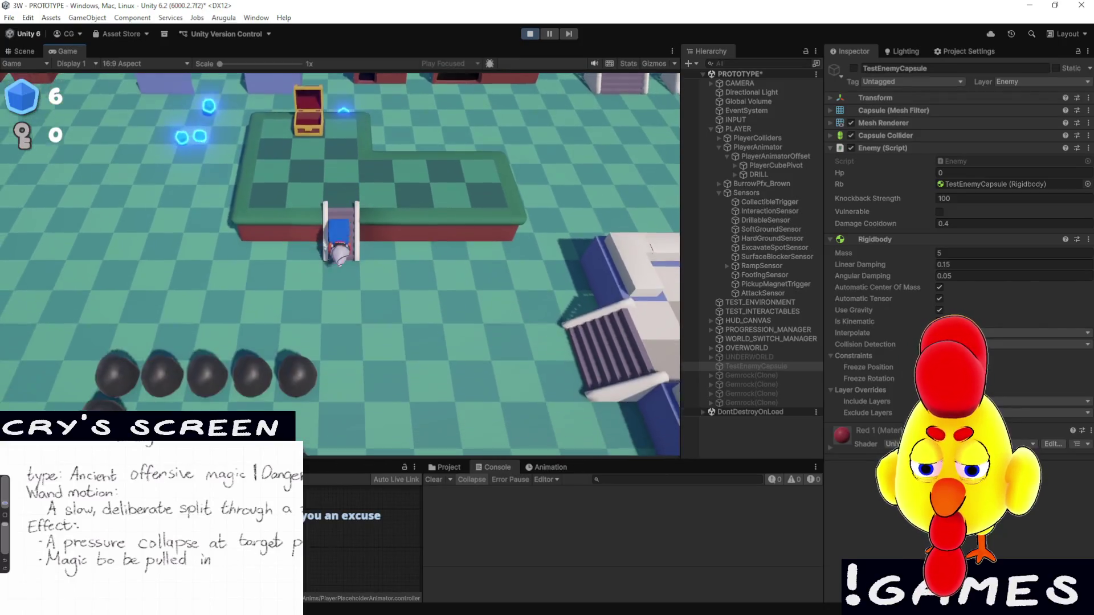
pyautogui.press('a')
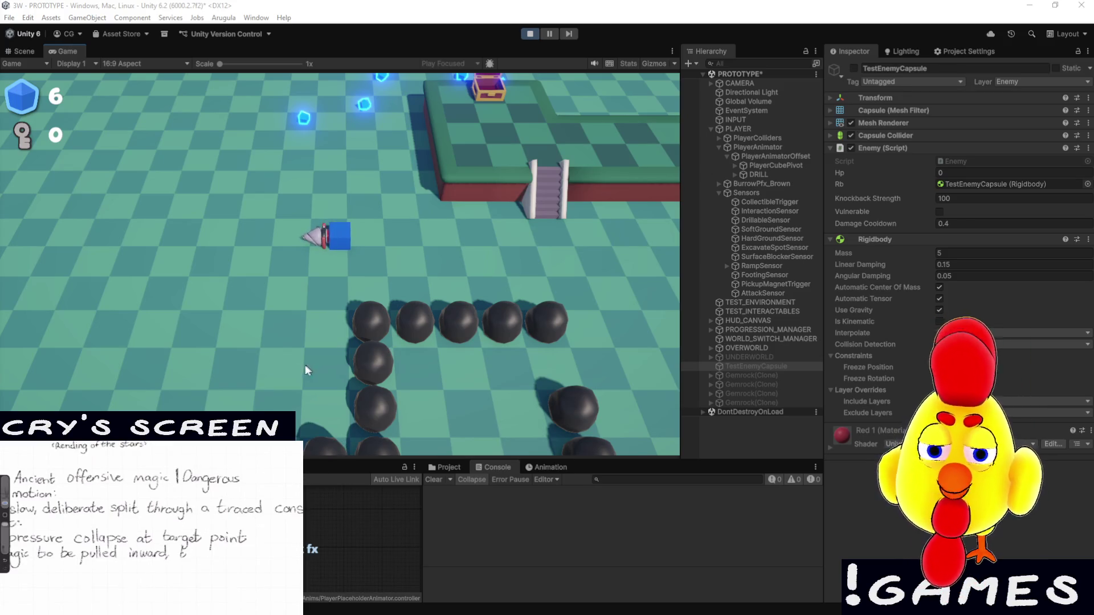
pyautogui.press('w')
pyautogui.press('w')
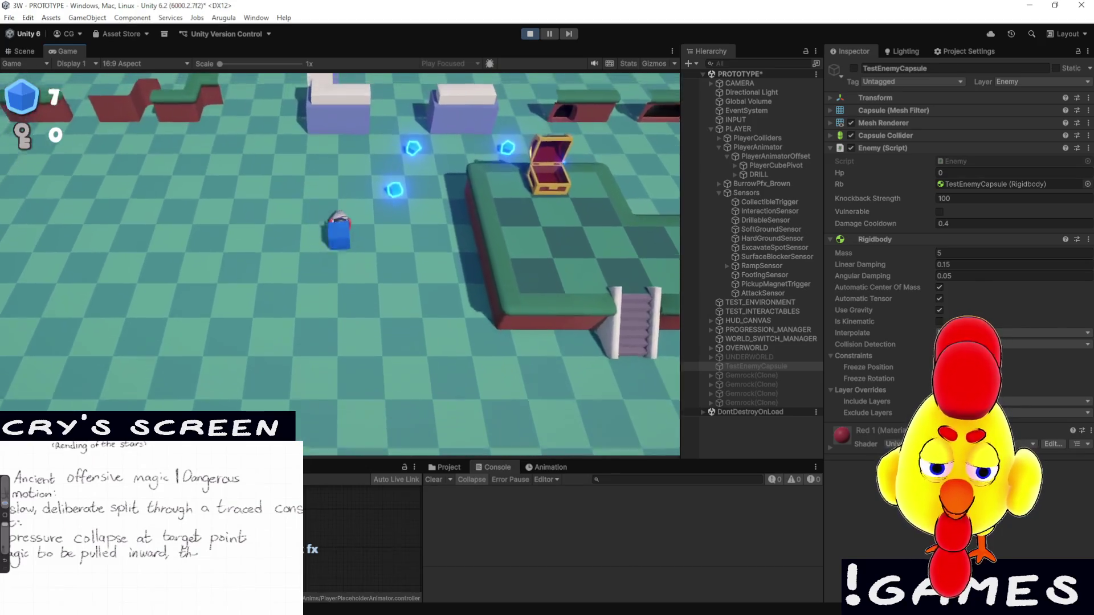
pyautogui.press('d')
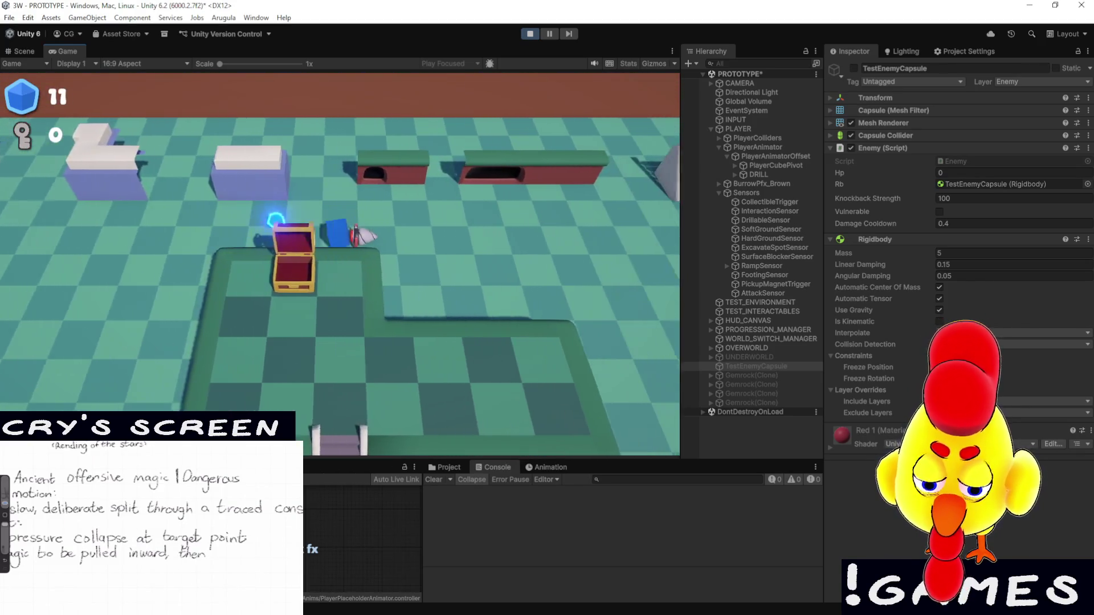
pyautogui.press('s')
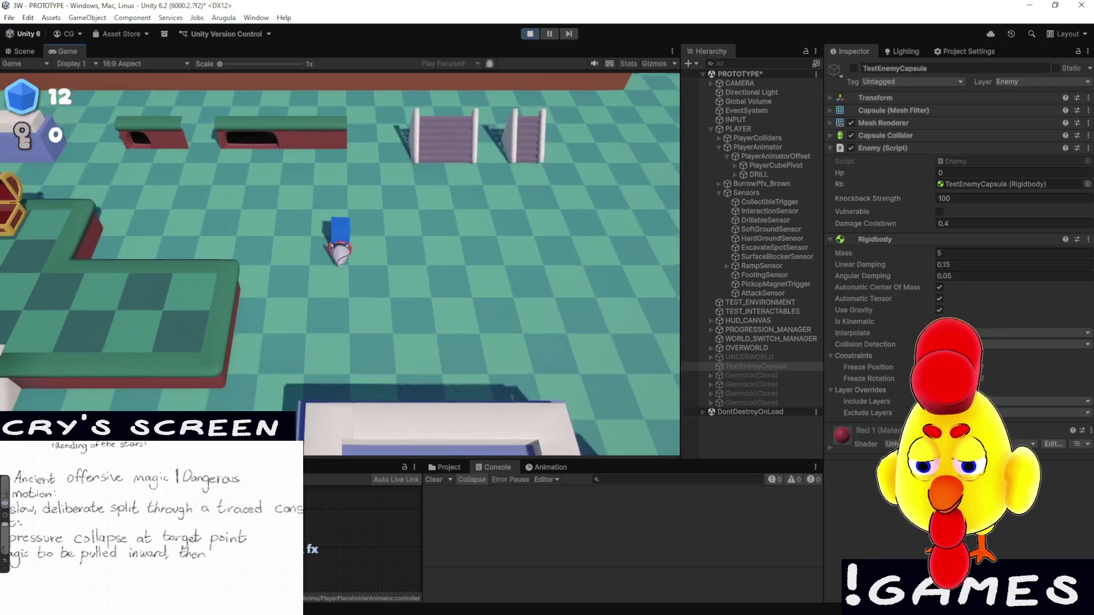
pyautogui.press('a')
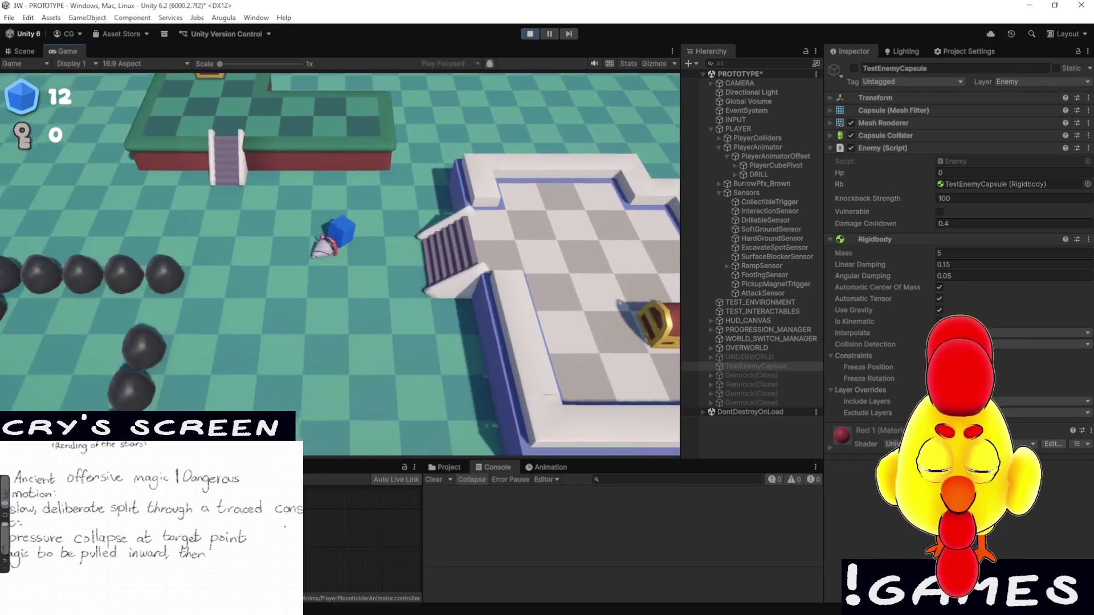
pyautogui.press('a')
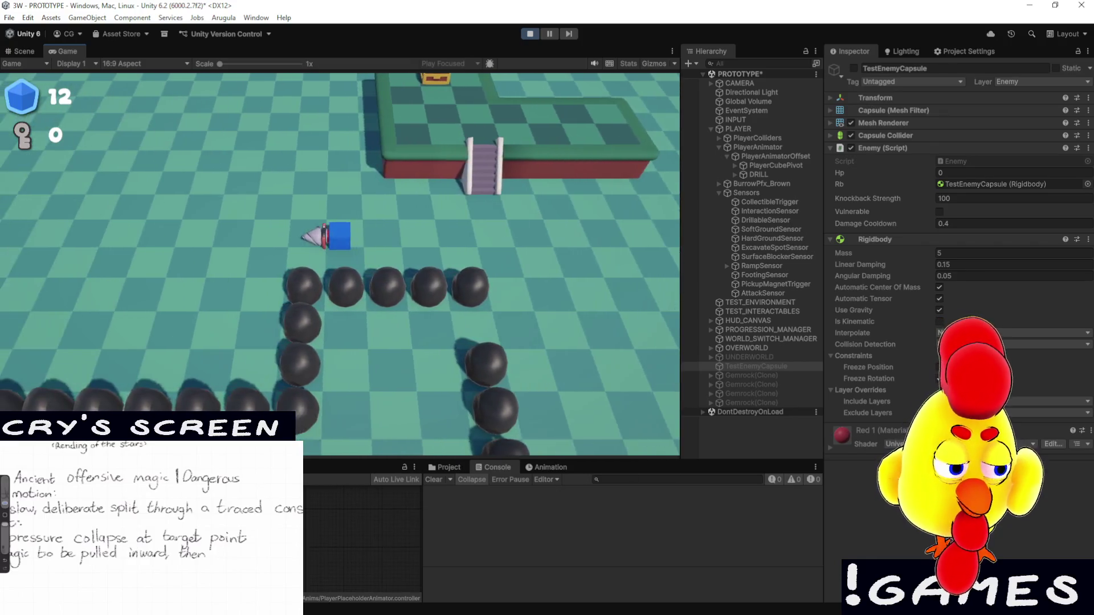
pyautogui.press('w')
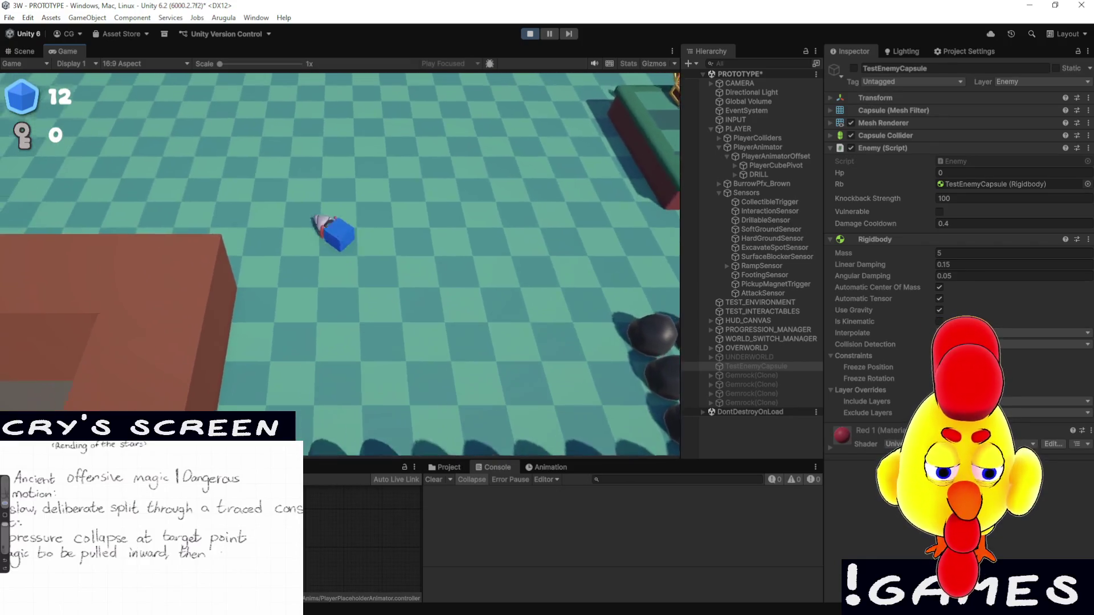
pyautogui.press('a')
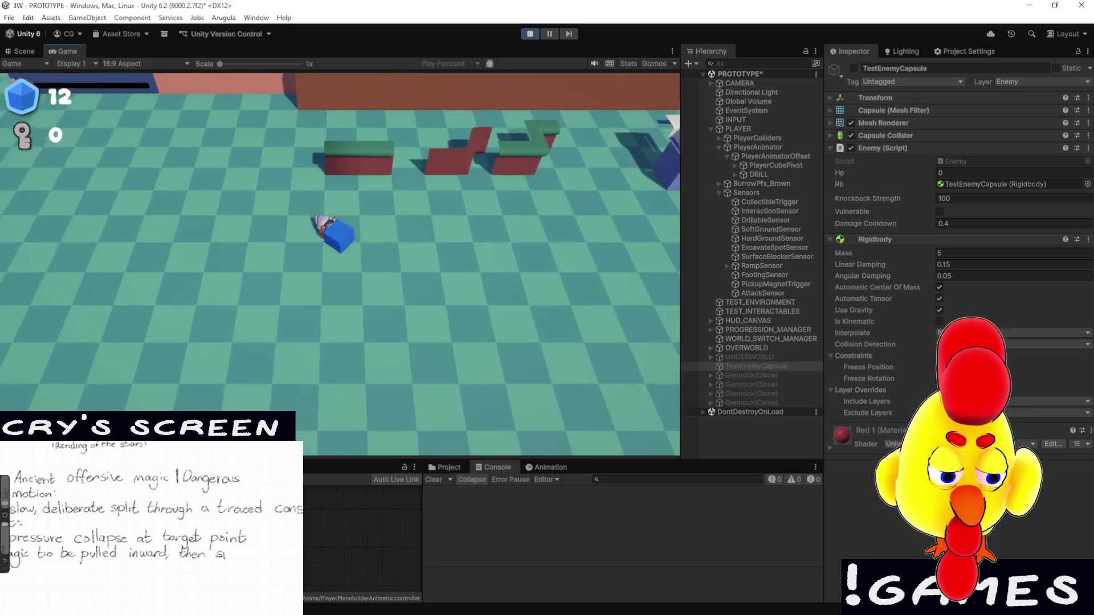
pyautogui.press('a')
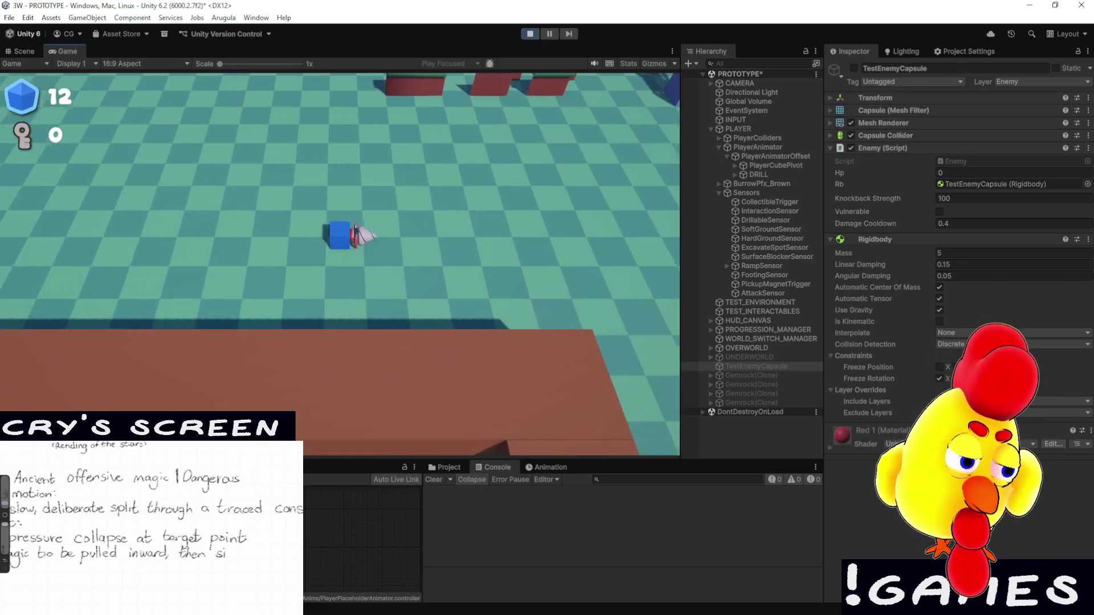
# Walk the player up and down the stairs and back to the lower left, reaching 12 gems
pyautogui.press('d')
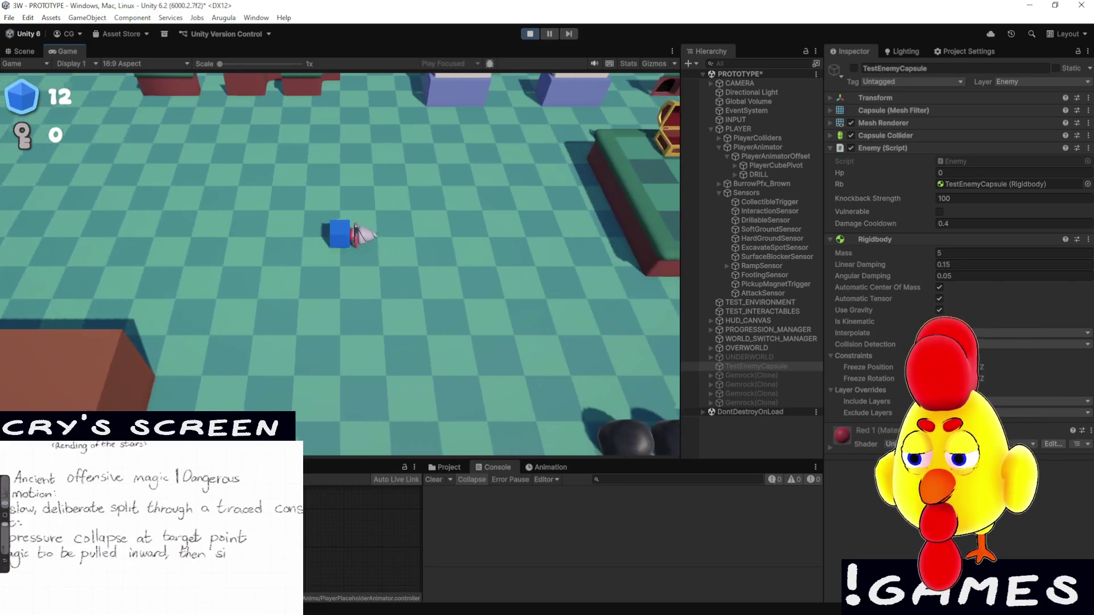
pyautogui.press('s')
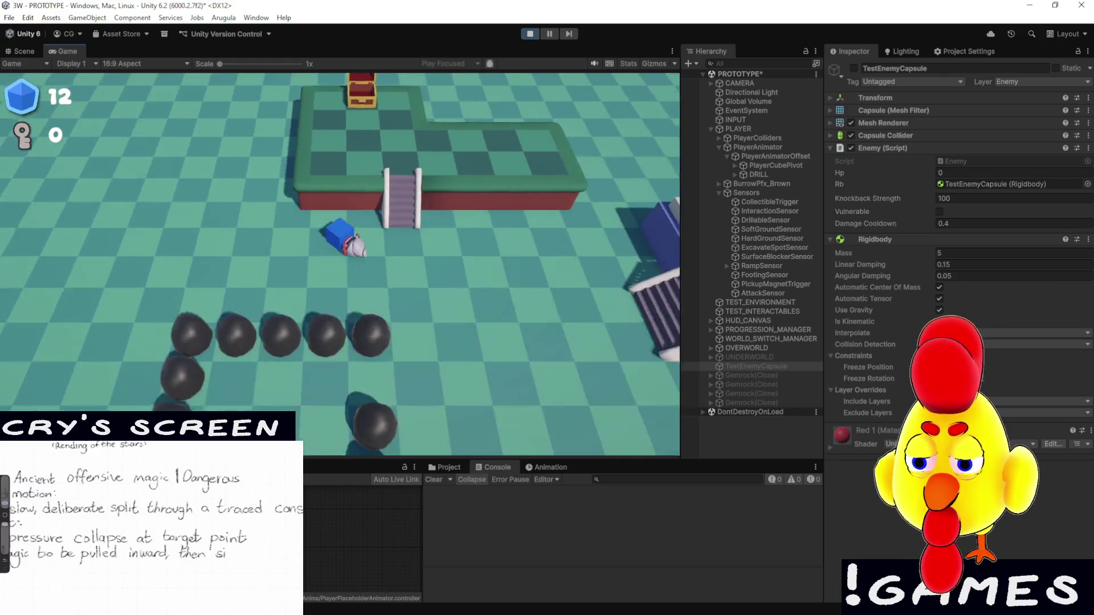
pyautogui.press('w')
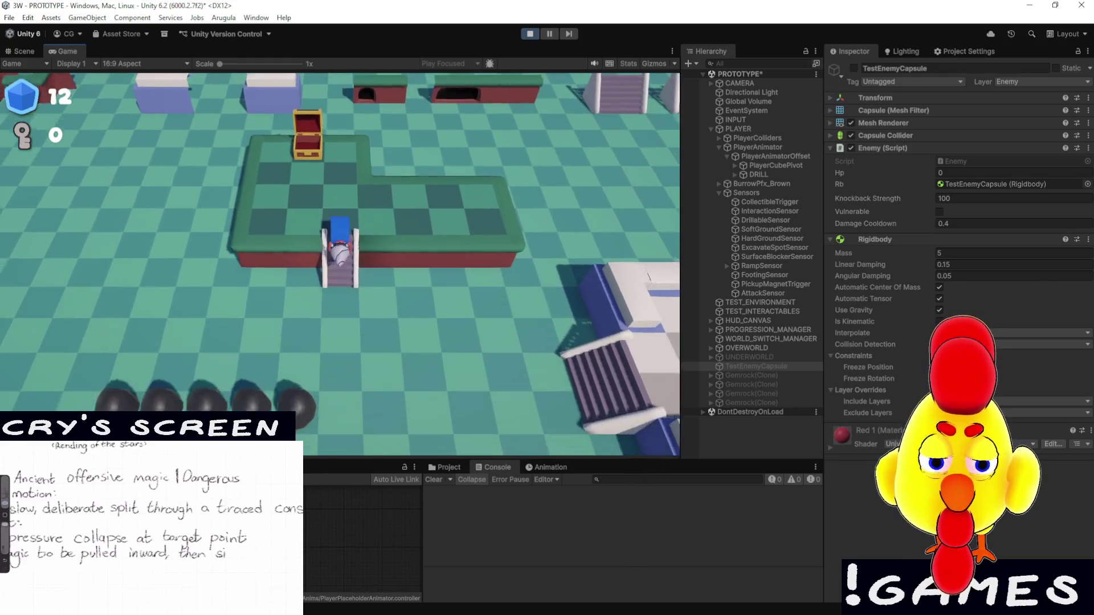
pyautogui.press('s')
pyautogui.press('d')
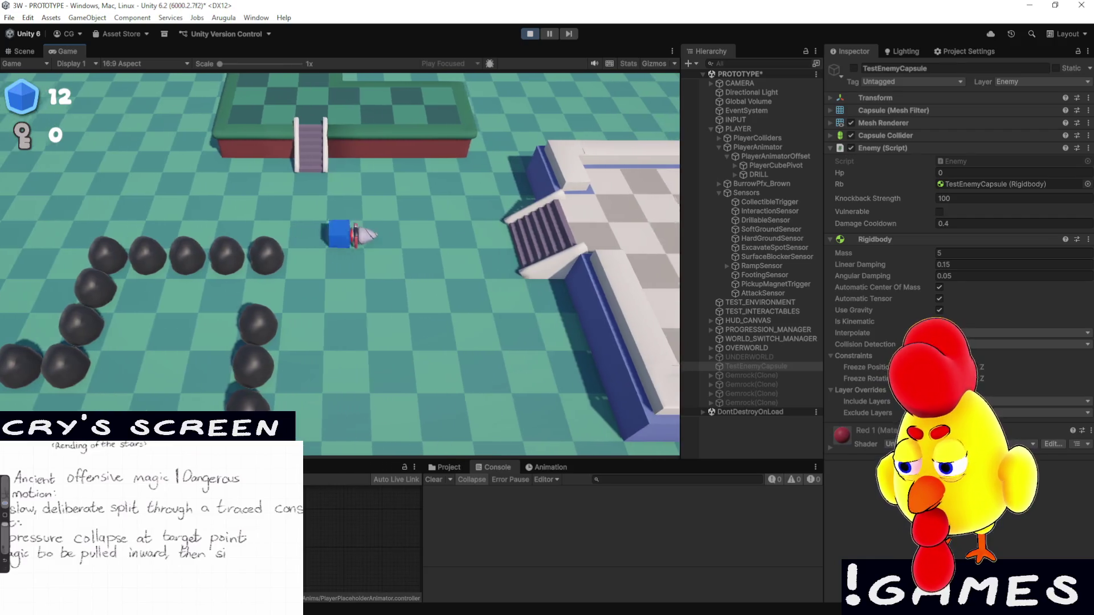
pyautogui.press('s')
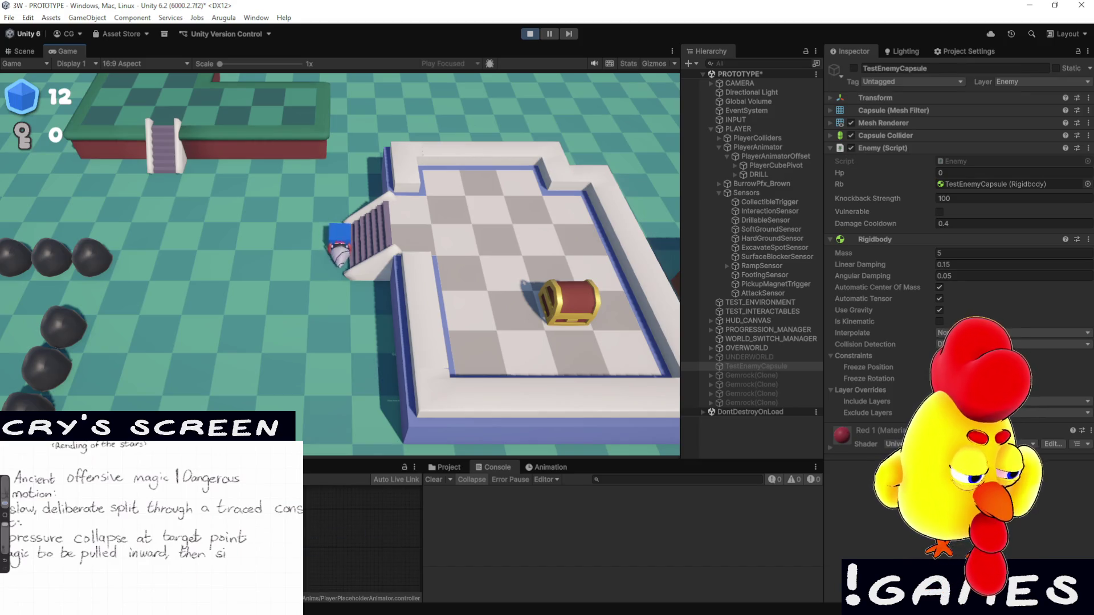
pyautogui.press('a')
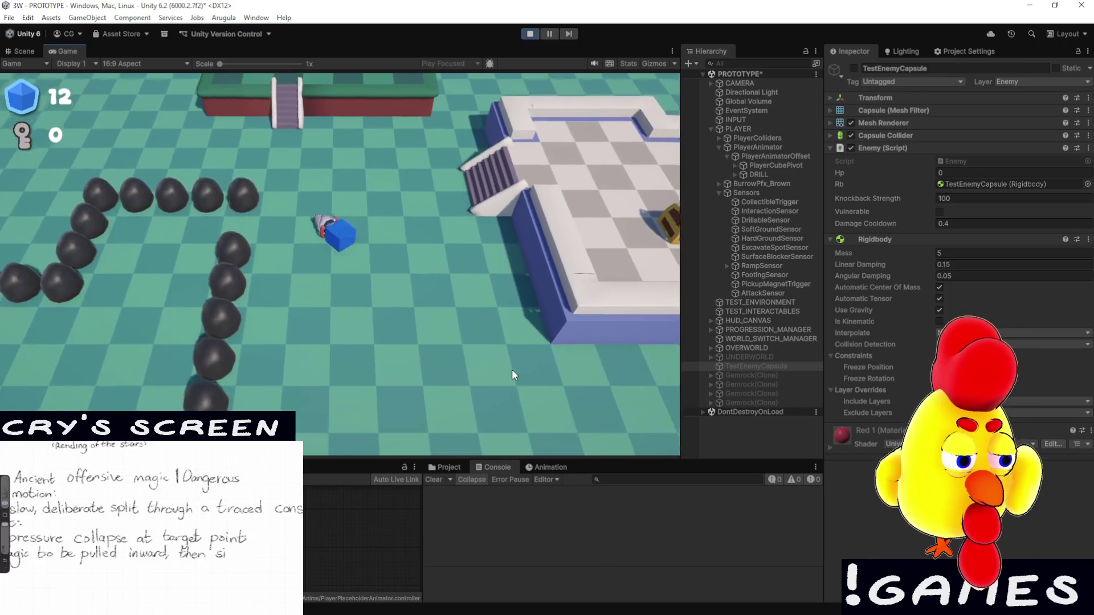
pyautogui.press('a')
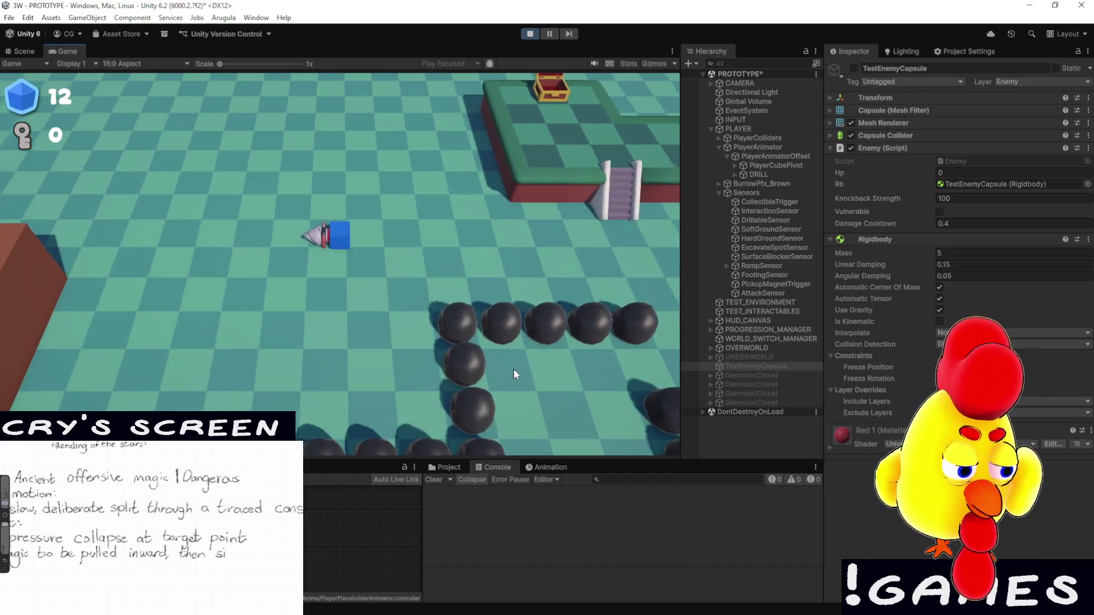
pyautogui.press('a')
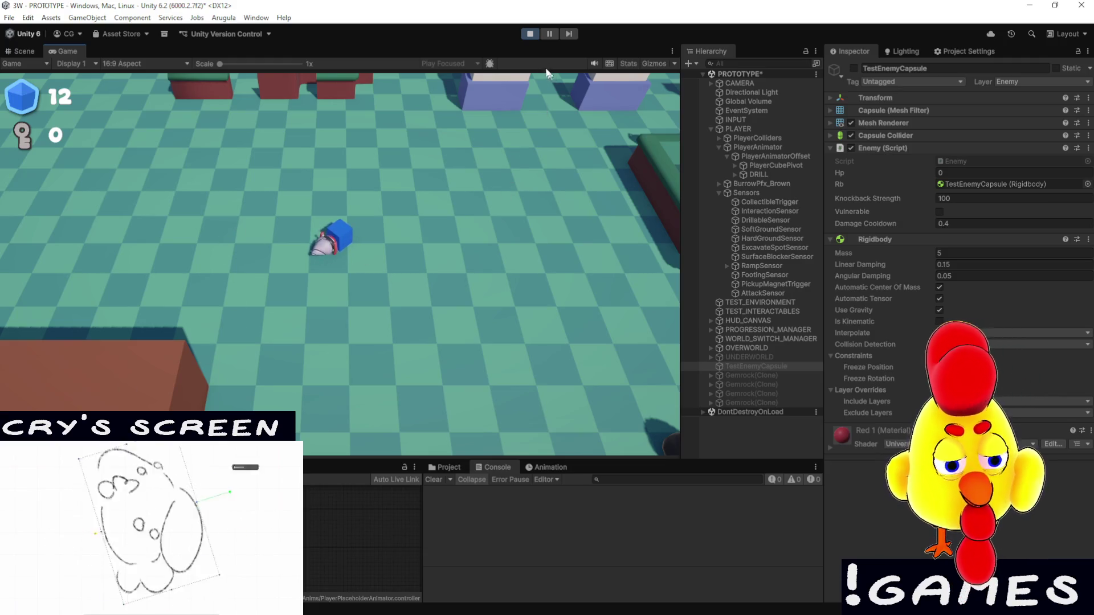
pyautogui.click(532, 33)
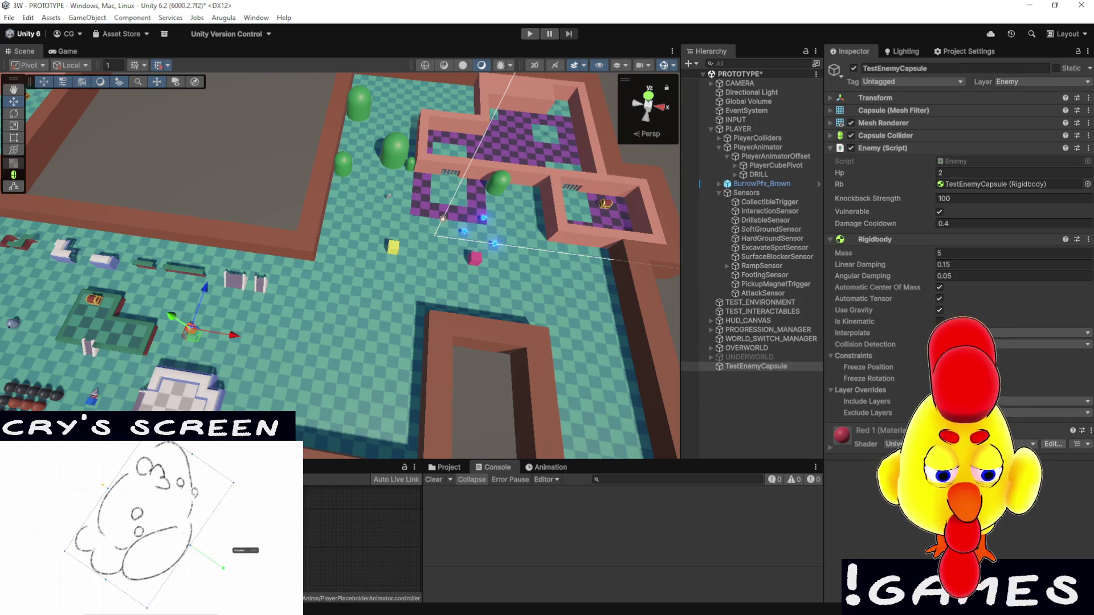
# Start the game again so both counters reset to 0
pyautogui.click(67, 51)
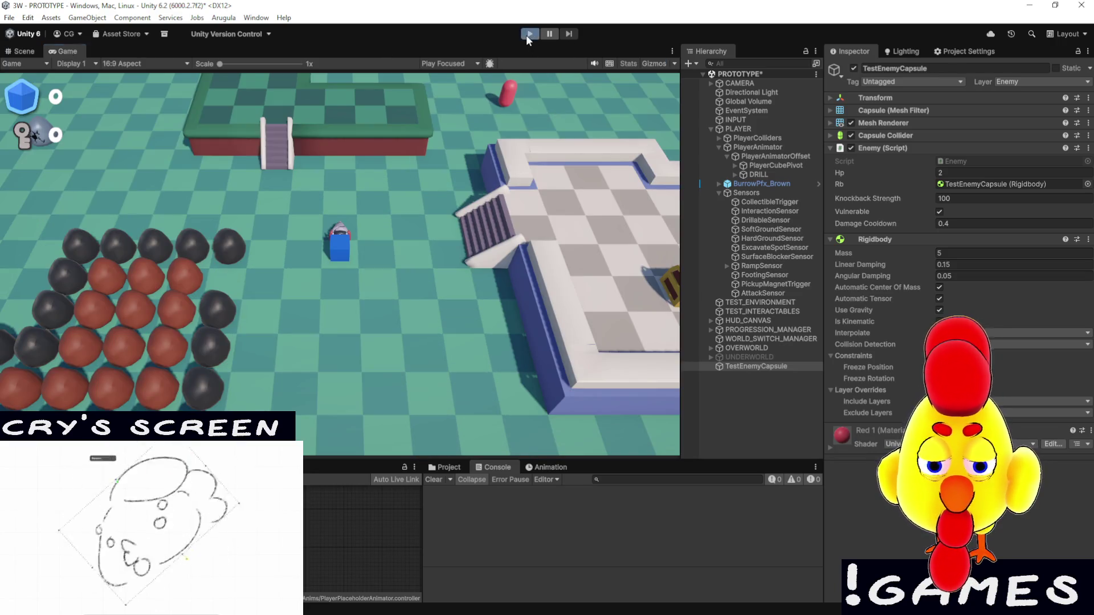
# Drill left and down through the red blob cluster inside the boulder ring
pyautogui.click(528, 34)
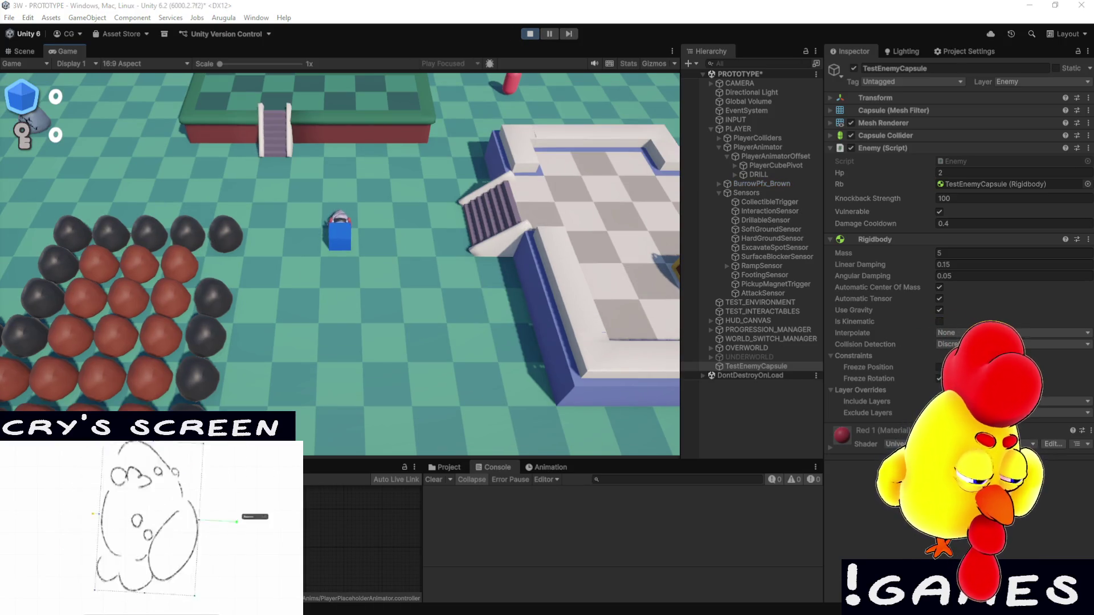
pyautogui.press('s')
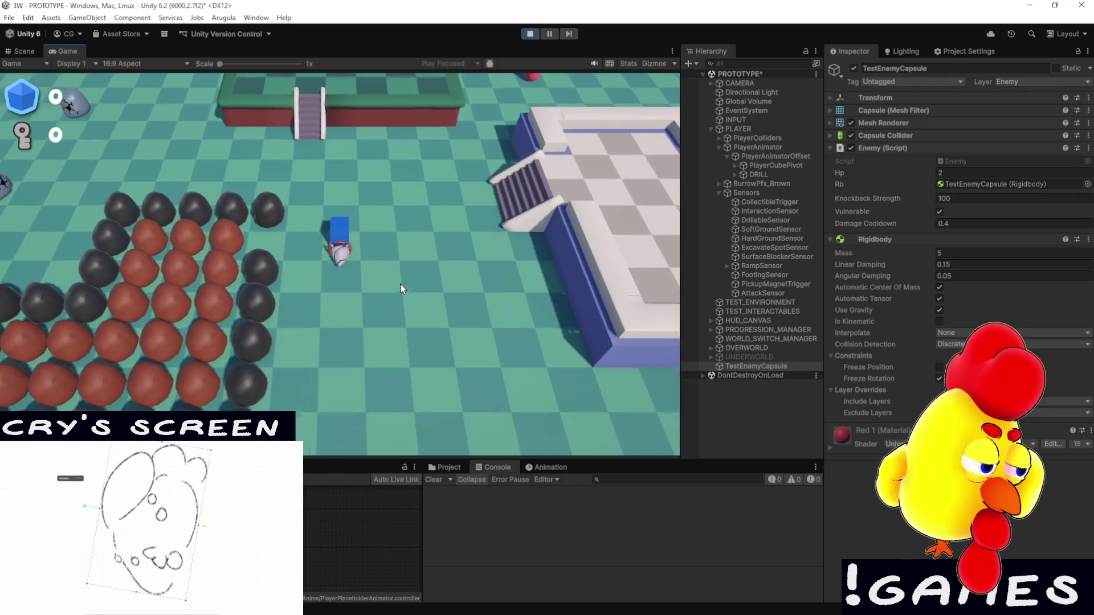
pyautogui.press('a')
pyautogui.press('d')
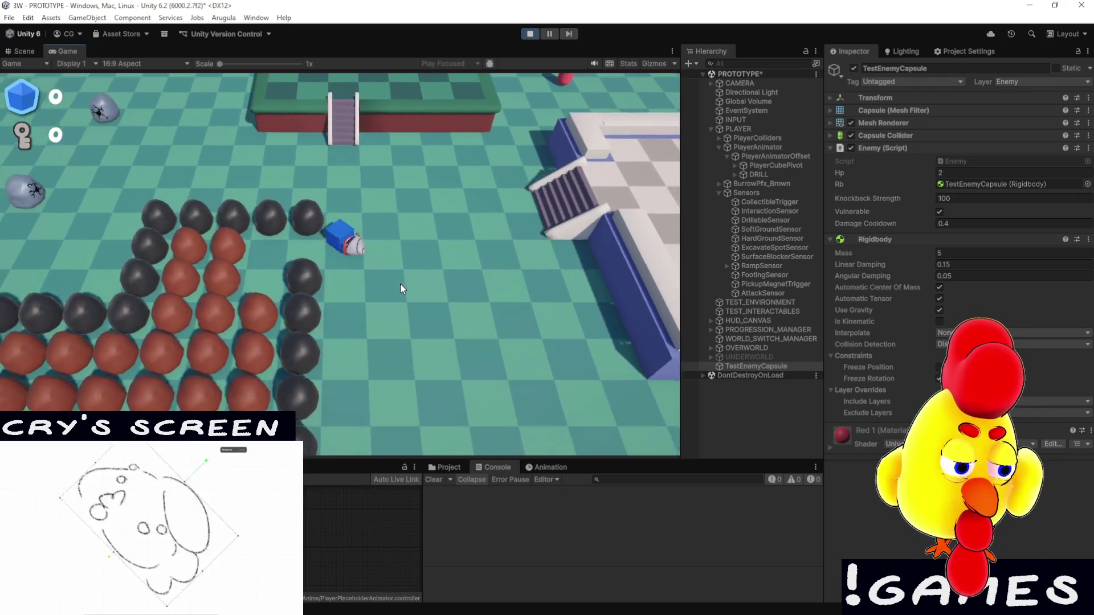
pyautogui.press('a')
pyautogui.press('s')
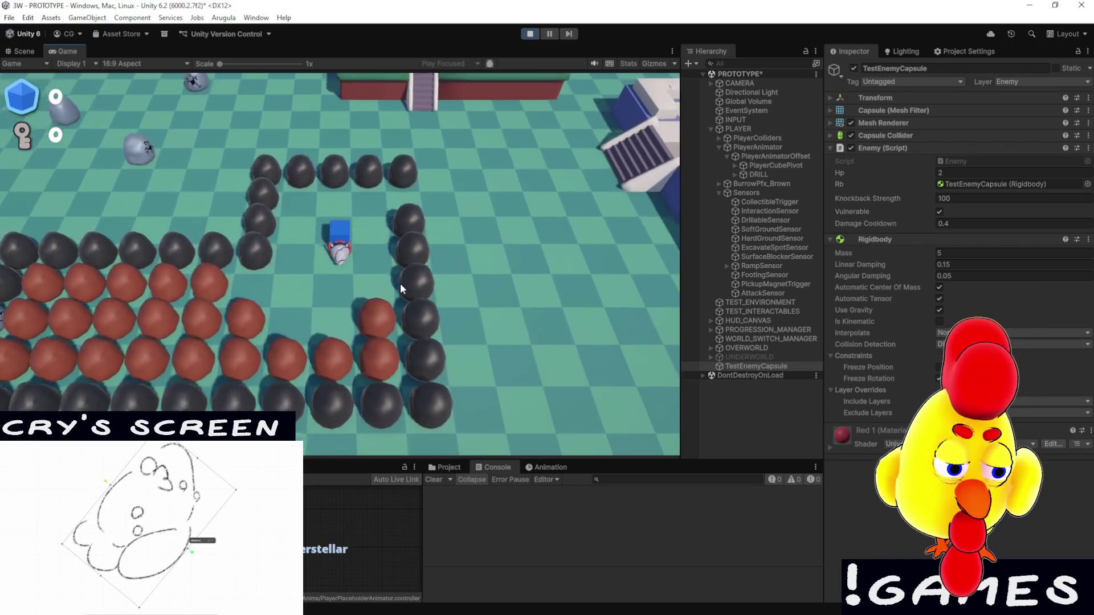
pyautogui.press('a')
pyautogui.press('w')
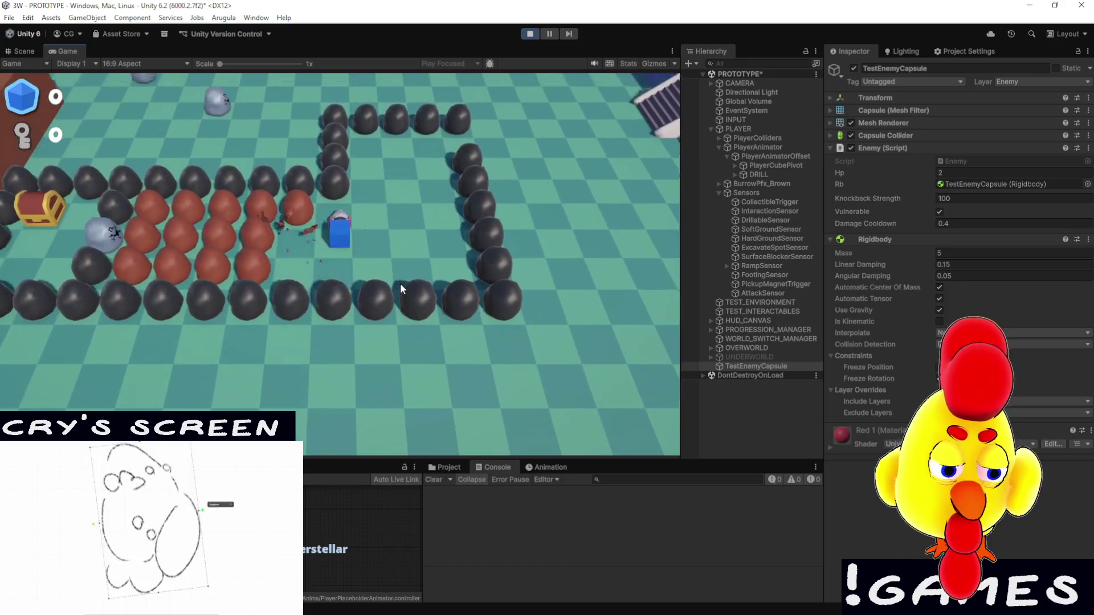
pyautogui.press('d')
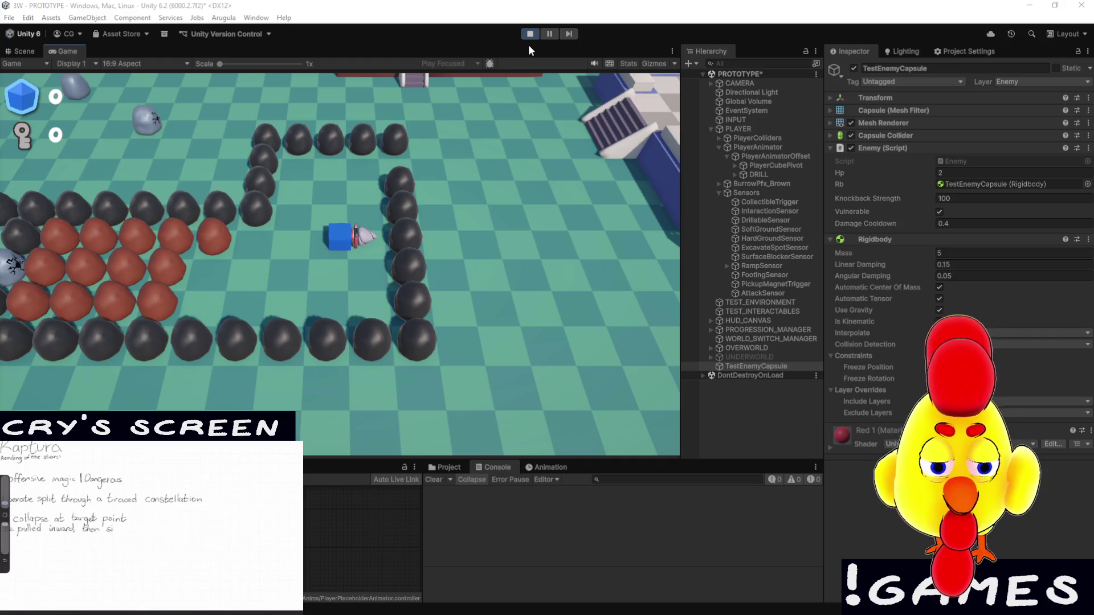
# Drive the drill up to the red enemy capsule, ram it twice until destroyed, then stop
pyautogui.click(535, 260)
pyautogui.press('w')
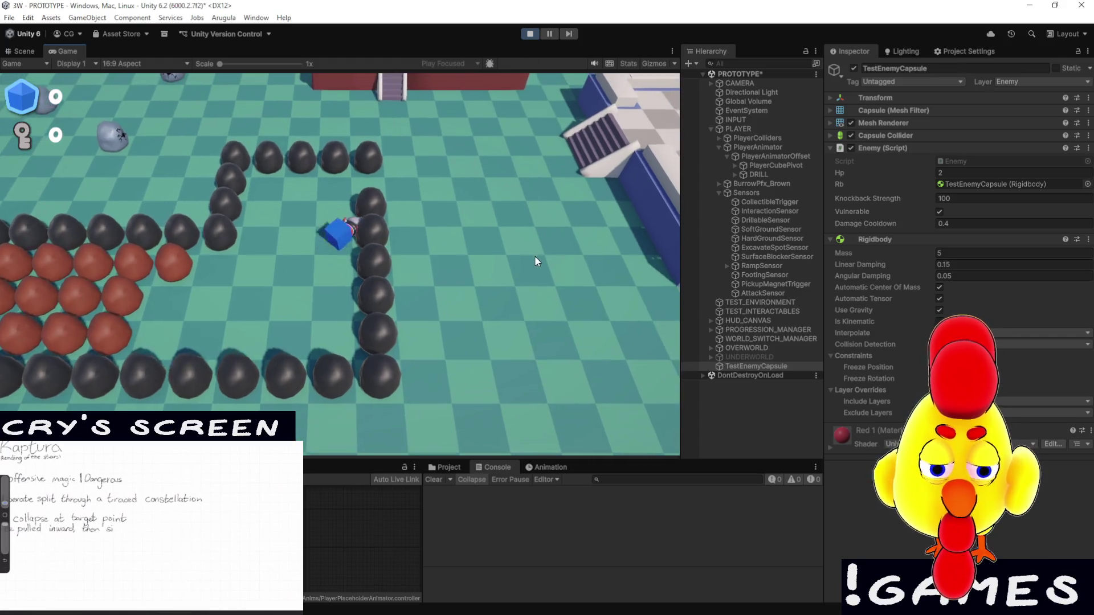
pyautogui.press('w')
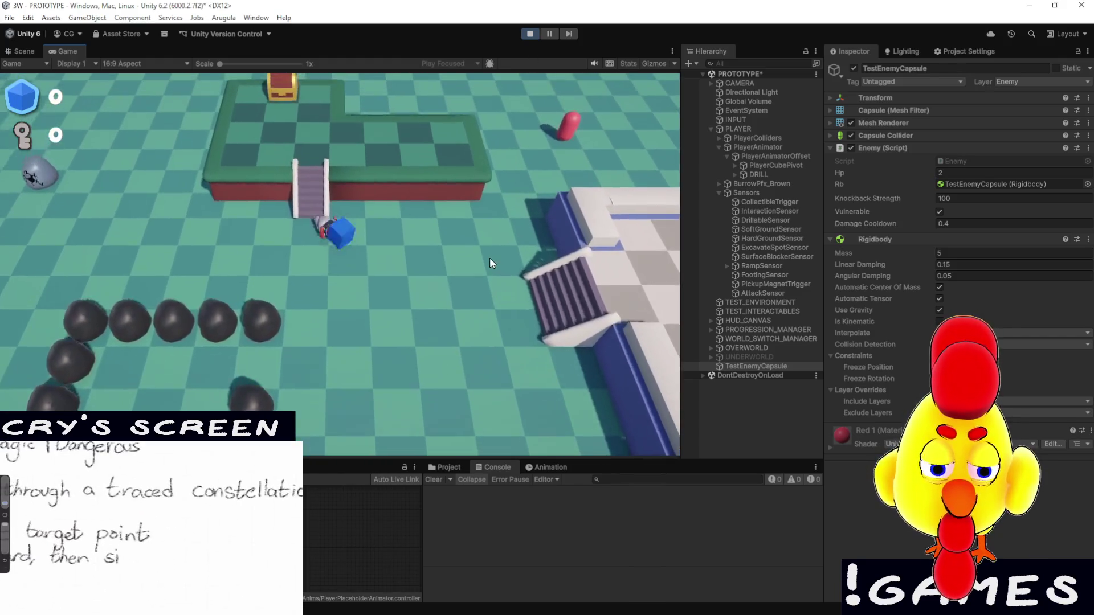
pyautogui.press('d')
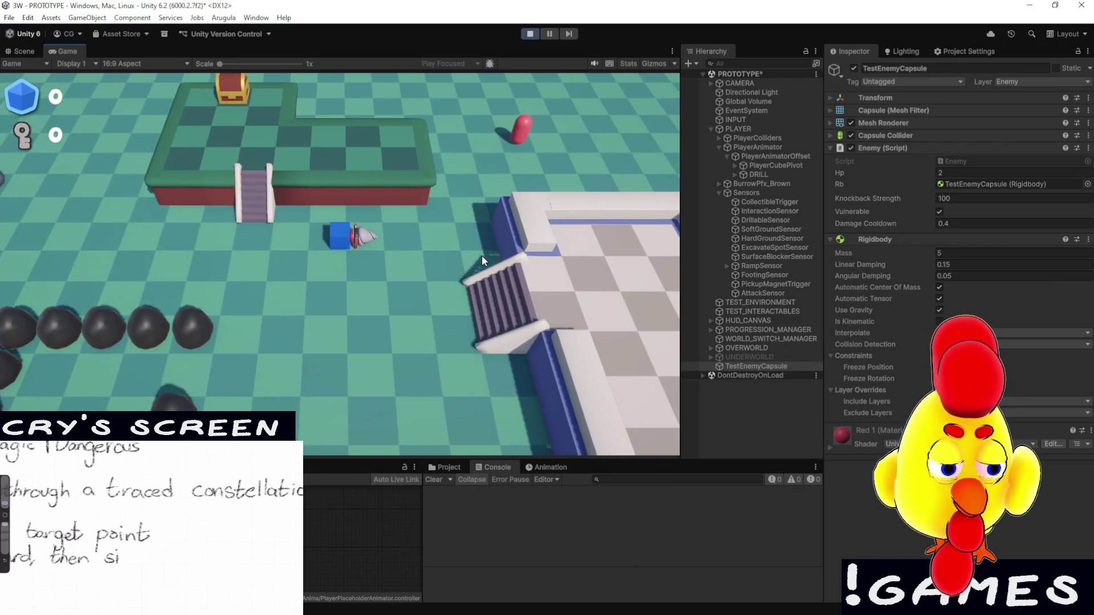
pyautogui.press('w')
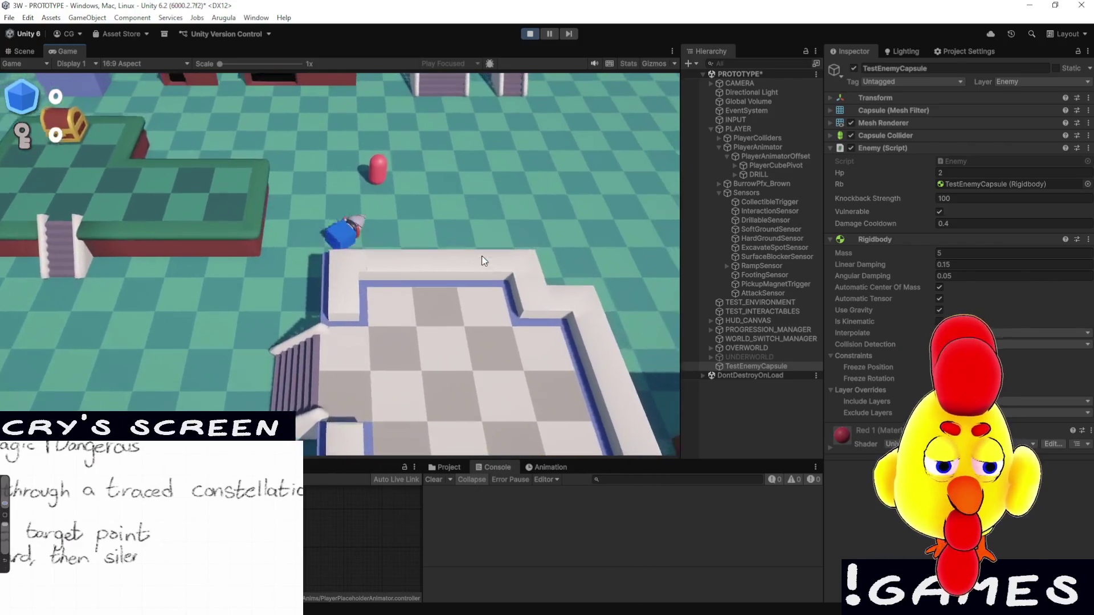
pyautogui.press('d')
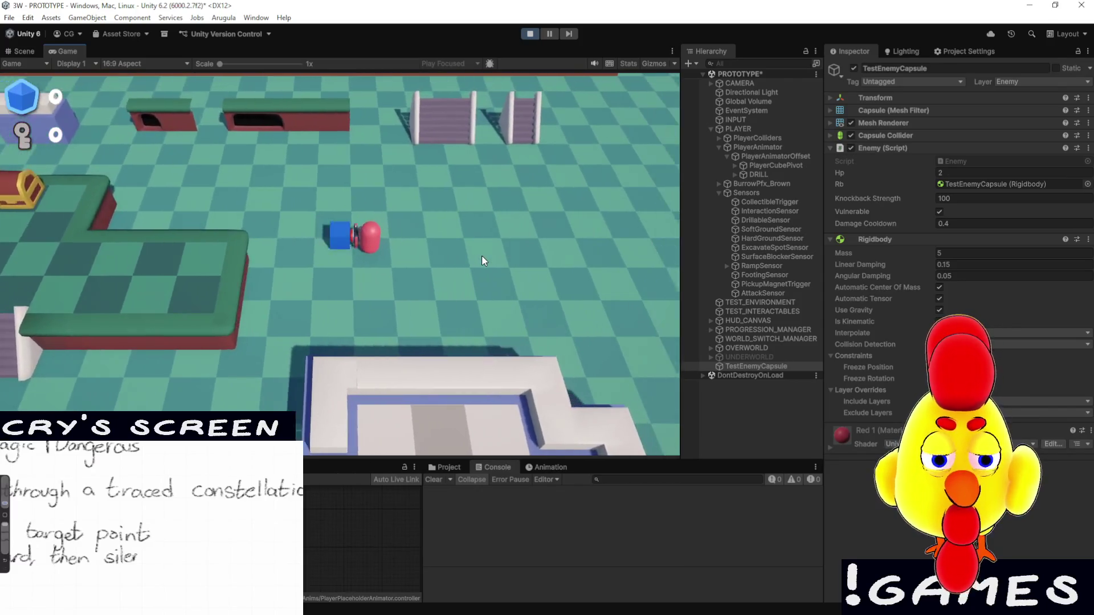
pyautogui.press('d')
pyautogui.press('d')
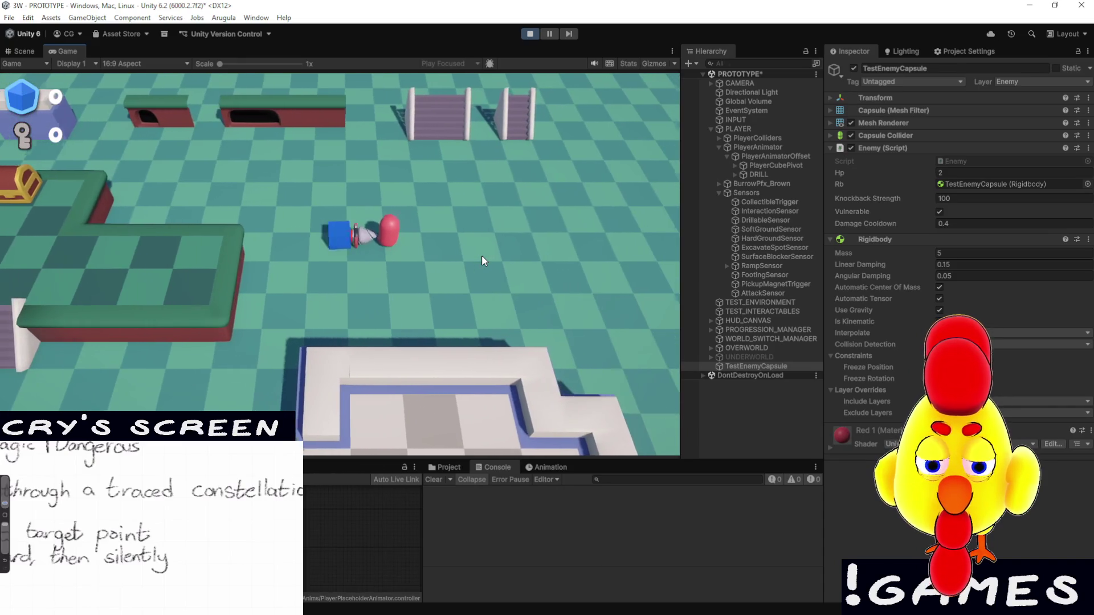
pyautogui.press('d')
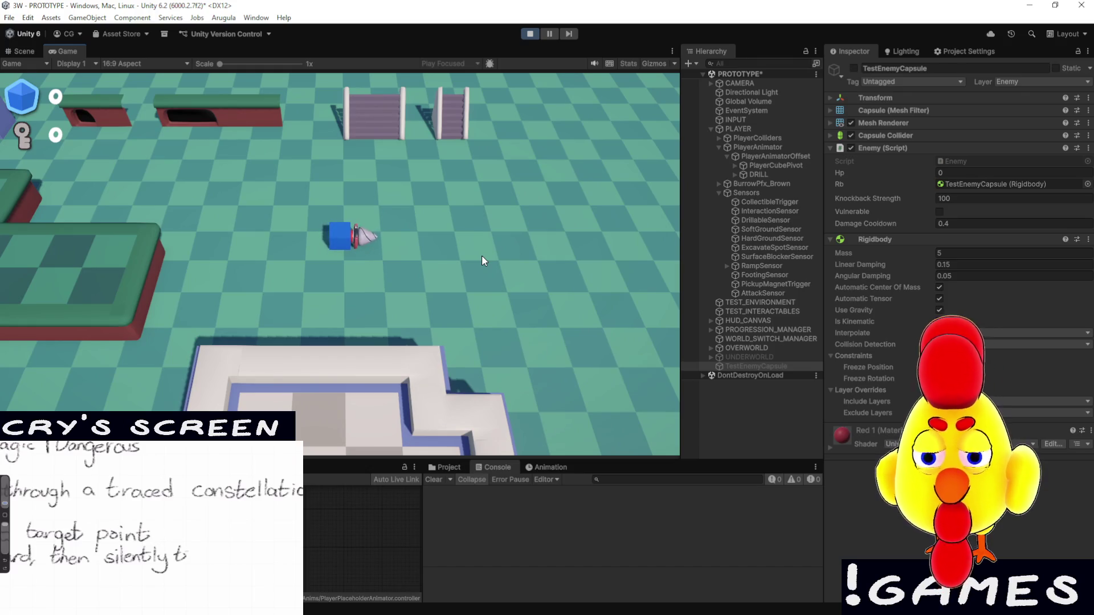
pyautogui.click(530, 33)
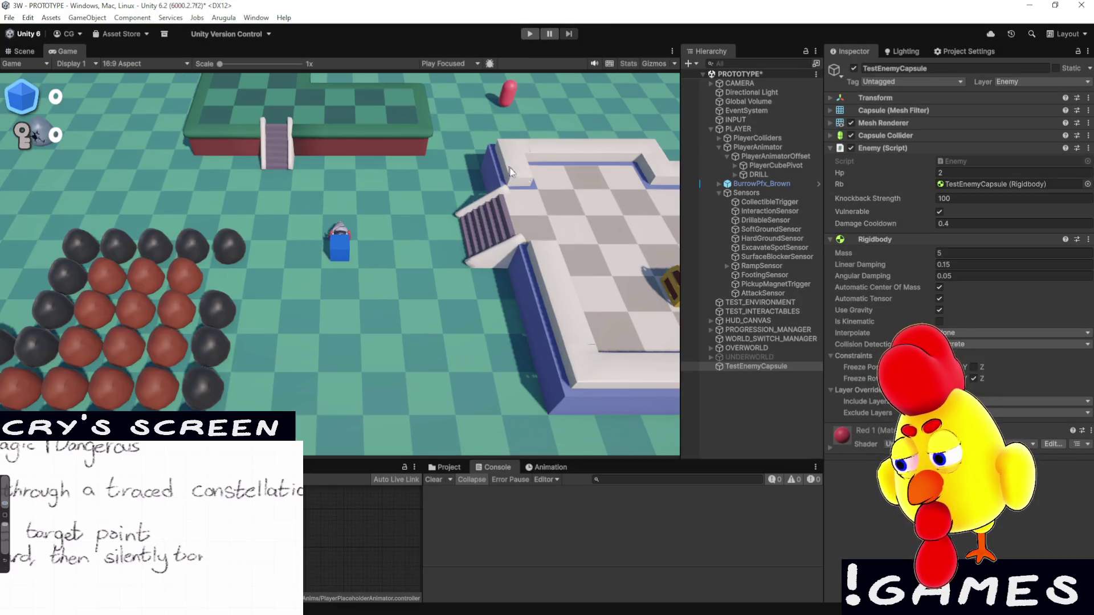
# Scroll through Enemy.cs in Visual Studio to review the KnockbackSequence code
pyautogui.hotkey('alt', 'Tab')
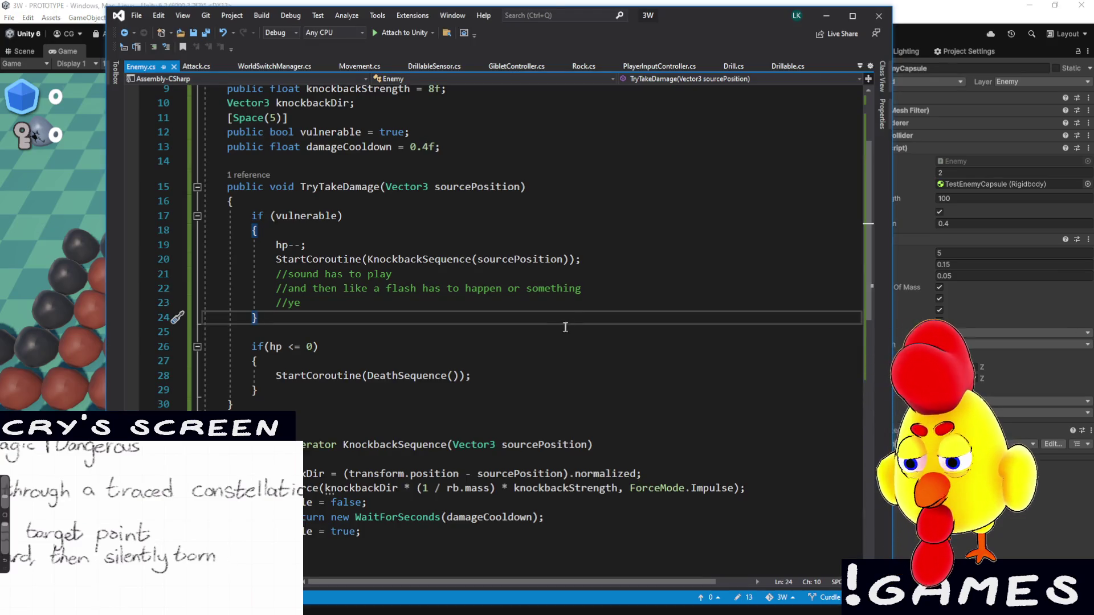
pyautogui.scroll(-4, 543, 346)
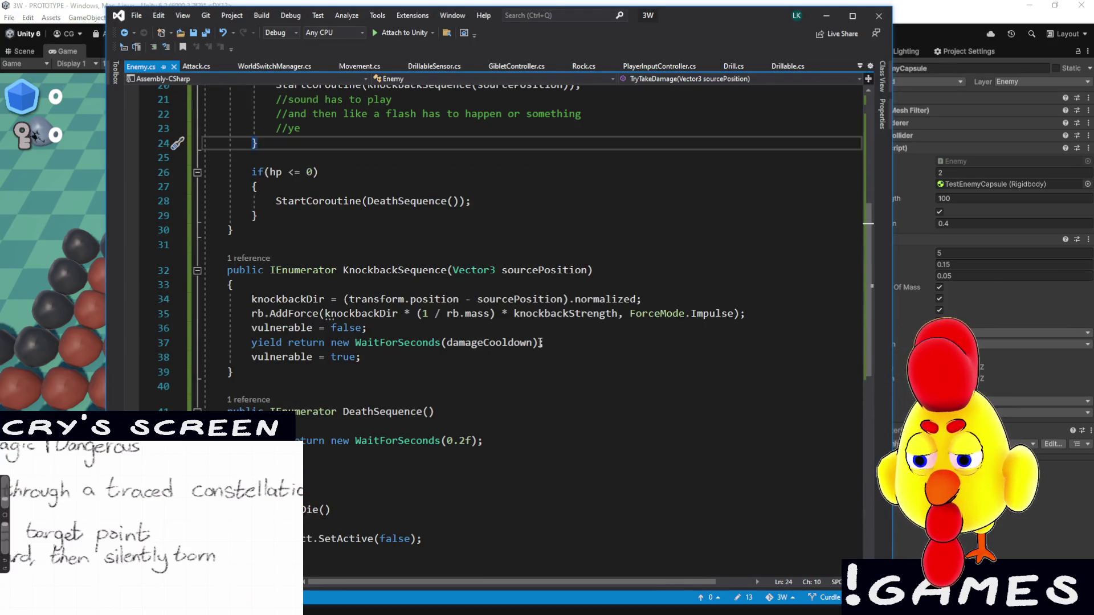
pyautogui.scroll(-3, 541, 343)
pyautogui.scroll(7, 445, 421)
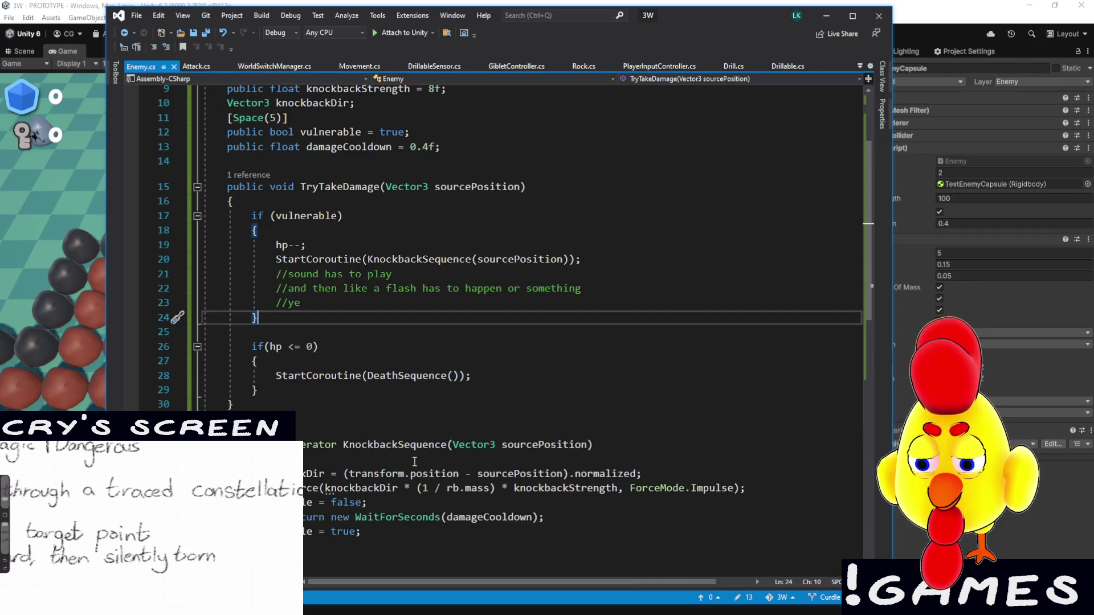
pyautogui.scroll(-5, 414, 461)
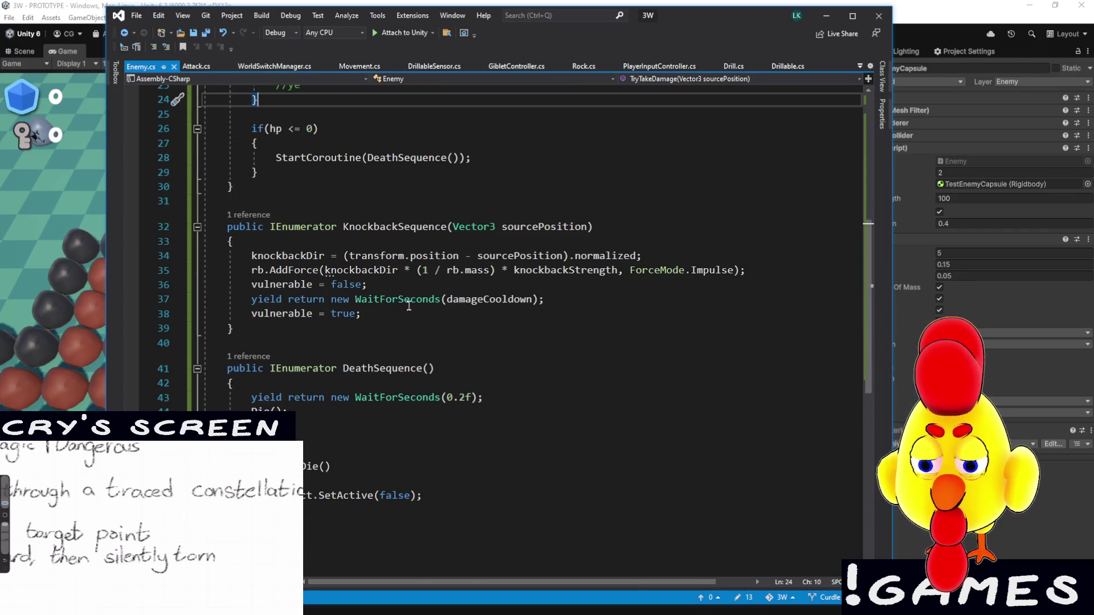
pyautogui.scroll(4, 431, 280)
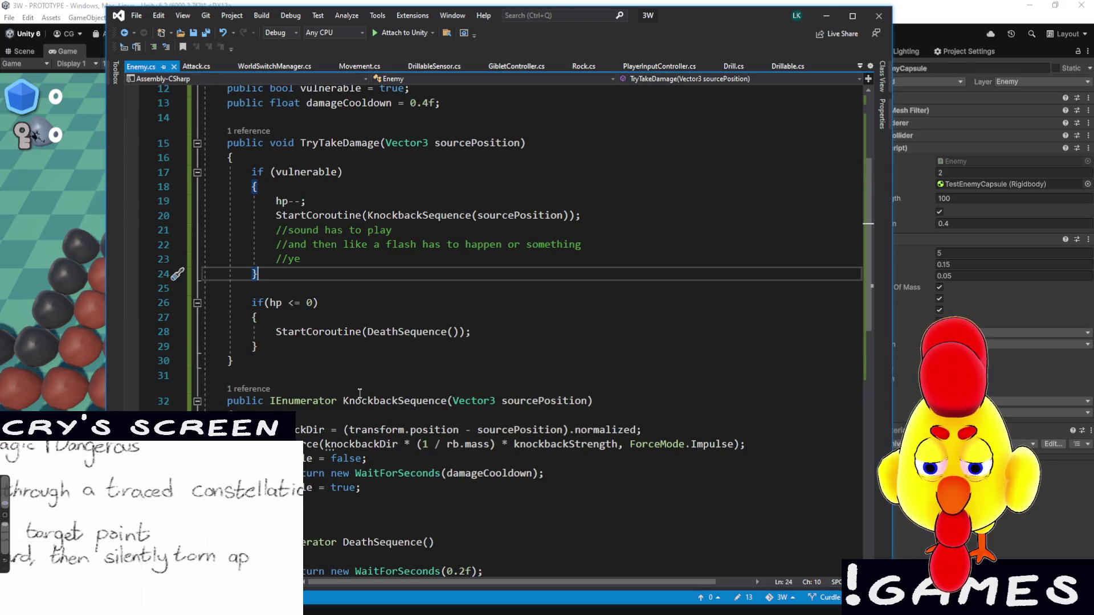
pyautogui.scroll(-2, 359, 393)
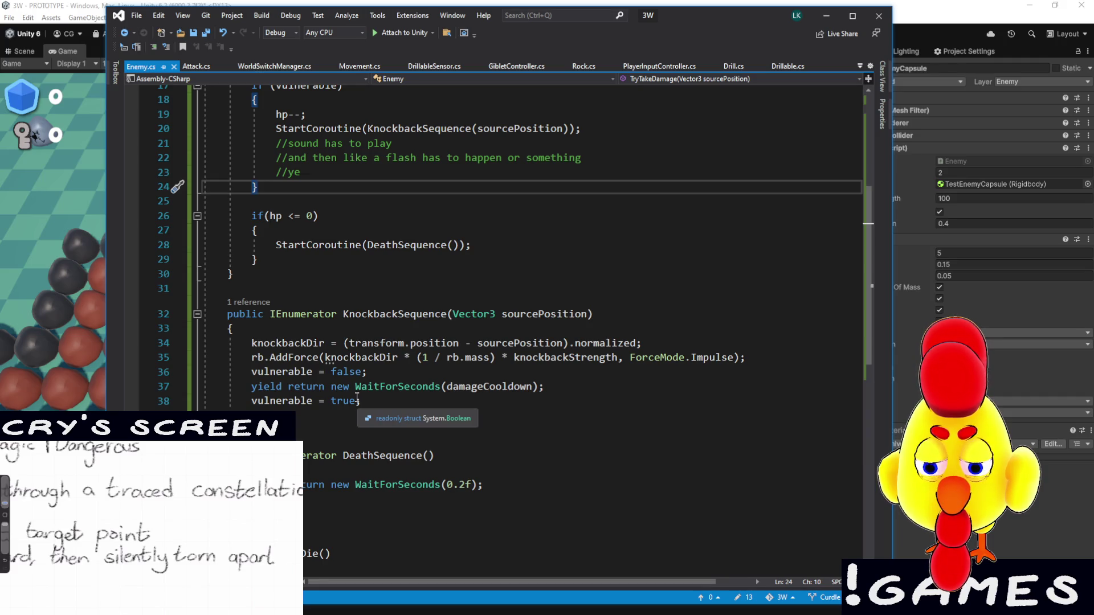
pyautogui.scroll(-3, 354, 399)
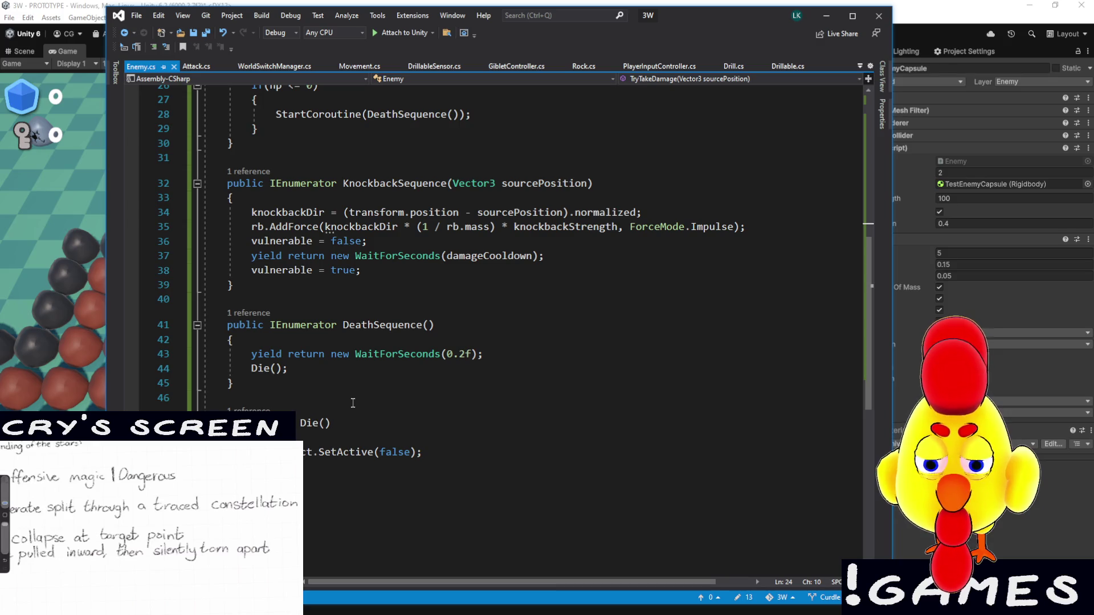
pyautogui.scroll(-8, 364, 415)
pyautogui.scroll(10, 404, 450)
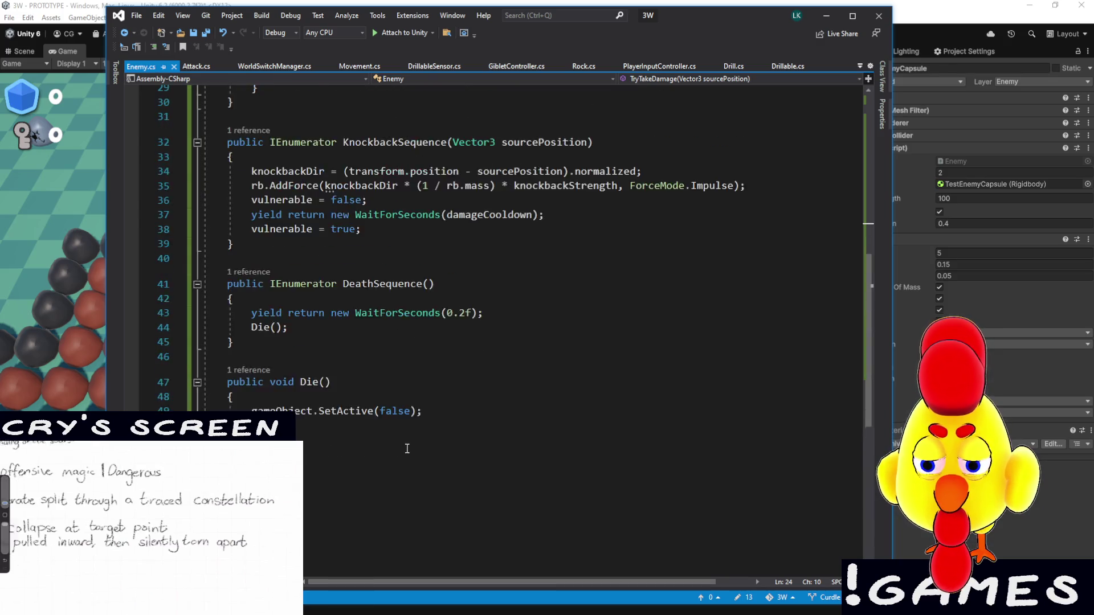
pyautogui.scroll(1, 408, 470)
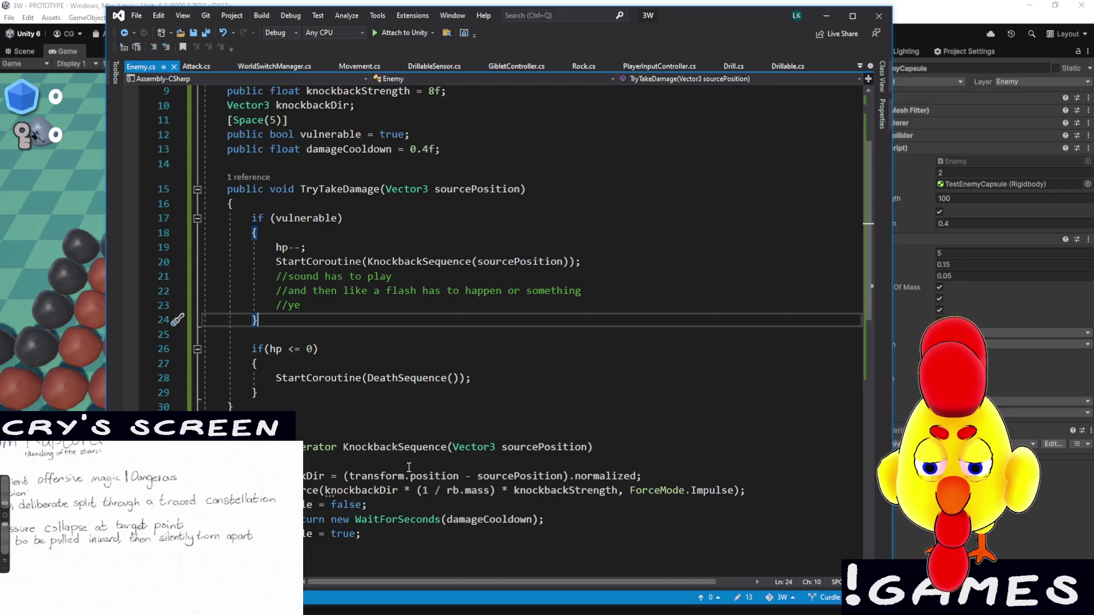
pyautogui.scroll(3, 409, 463)
pyautogui.scroll(-4, 455, 453)
pyautogui.moveTo(495, 444); pyautogui.dragTo(416, 444)
pyautogui.scroll(-6, 558, 446)
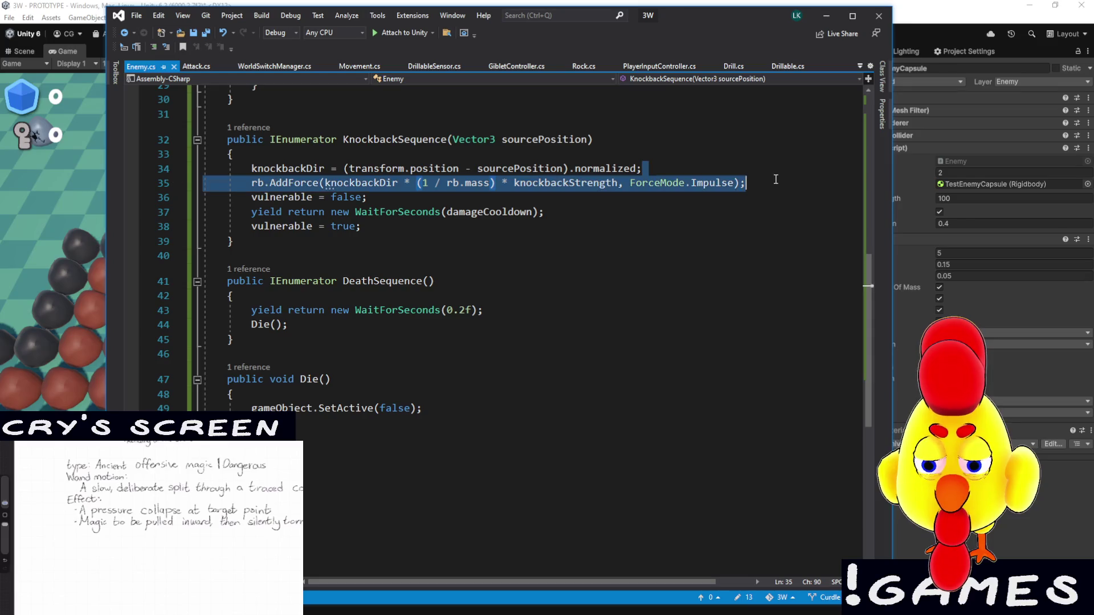
# Back in Unity, set the enemy Rigidbody's Linear Damping to 0.01
pyautogui.click(1014, 535)
pyautogui.click(965, 264)
pyautogui.write('0.01')
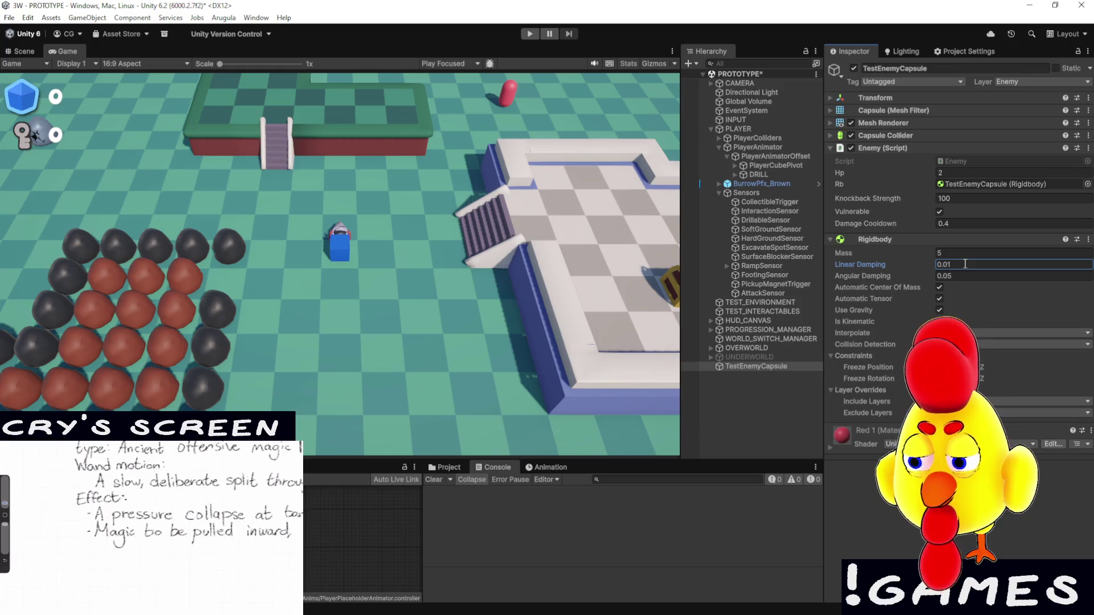
# Start a playtest with the enemy's Linear Damping at 0.01
pyautogui.click(530, 34)
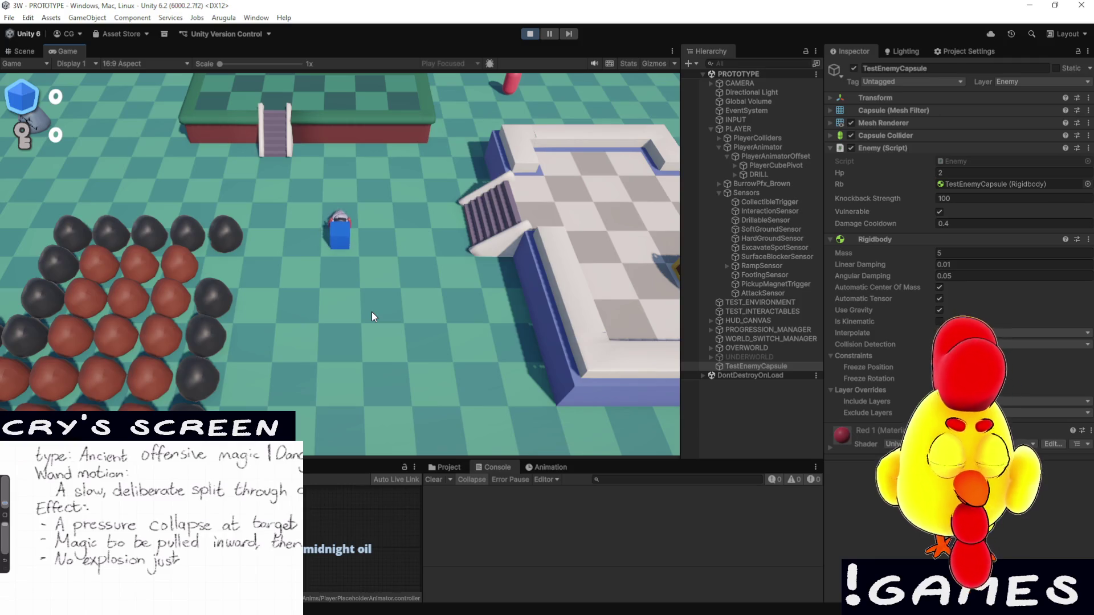
# Drive the drill right across the level, then up past the chest platform
pyautogui.press('d')
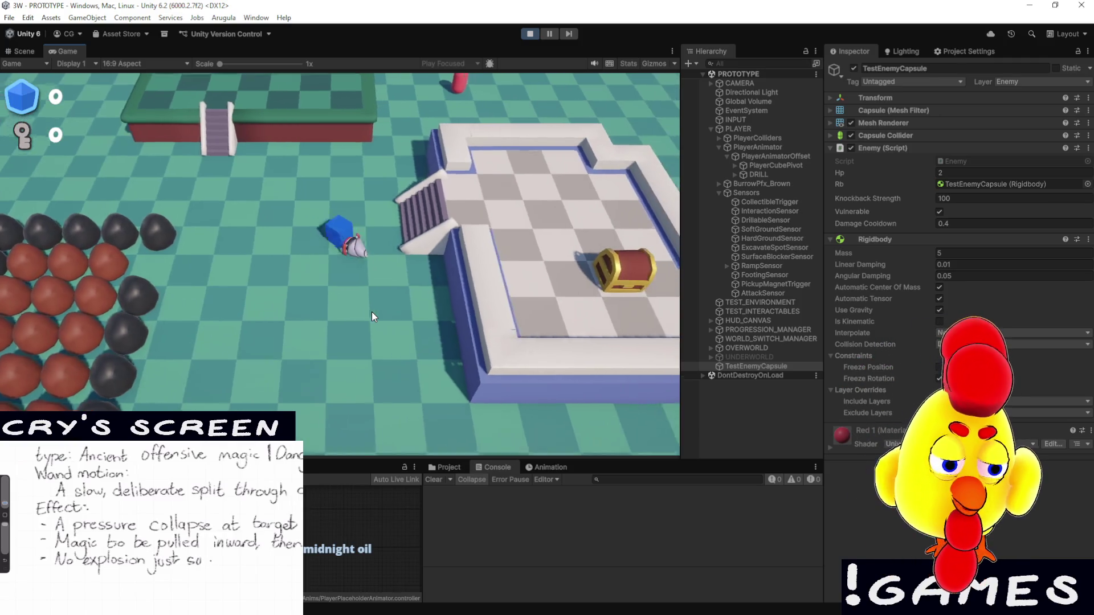
pyautogui.press('d')
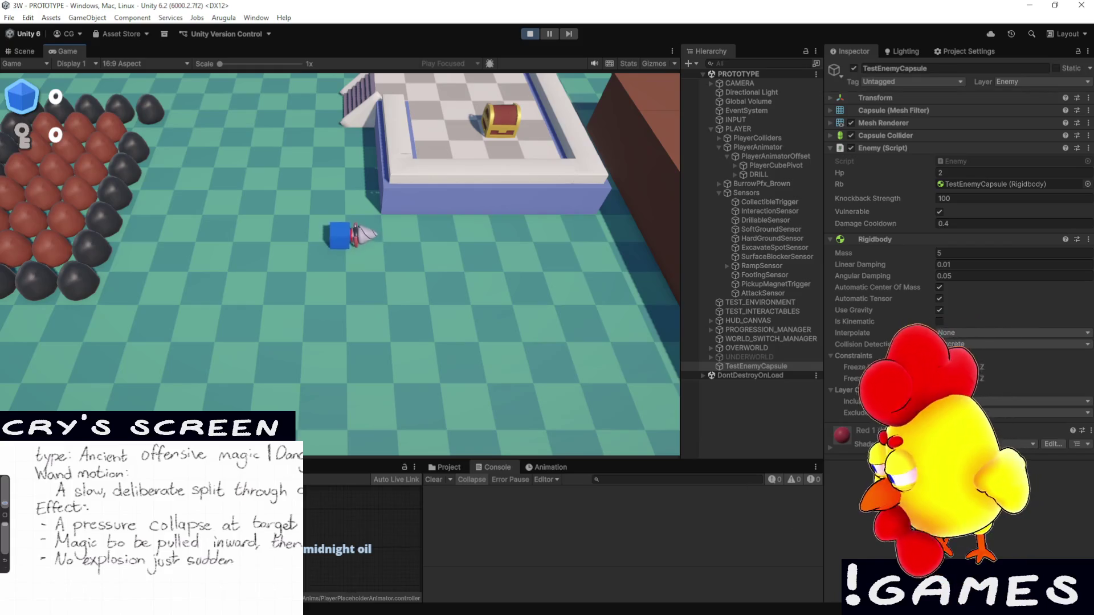
pyautogui.press('d')
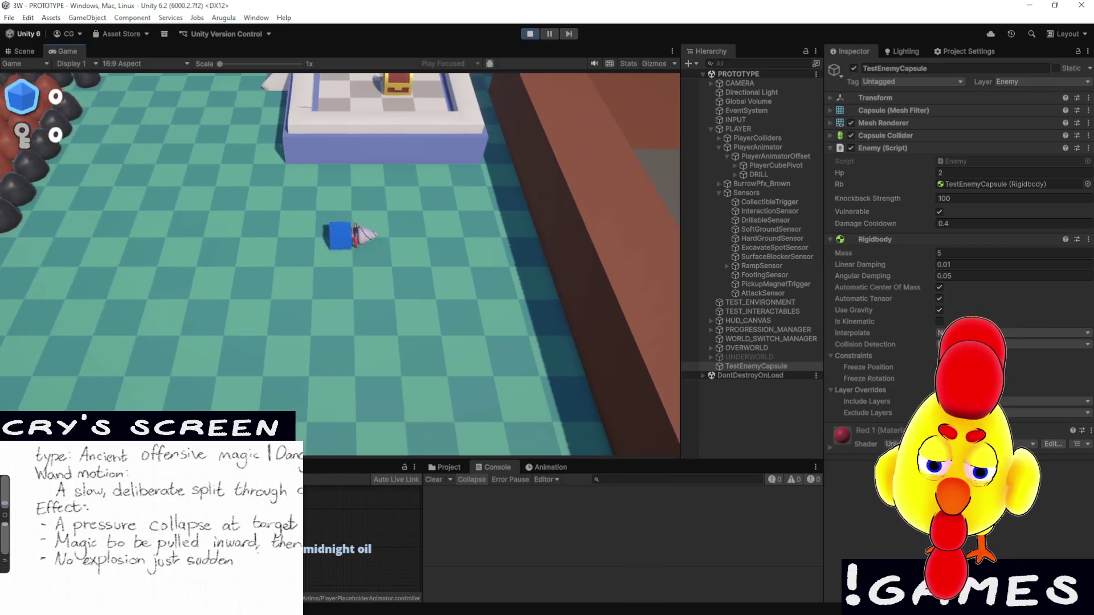
pyautogui.press('w')
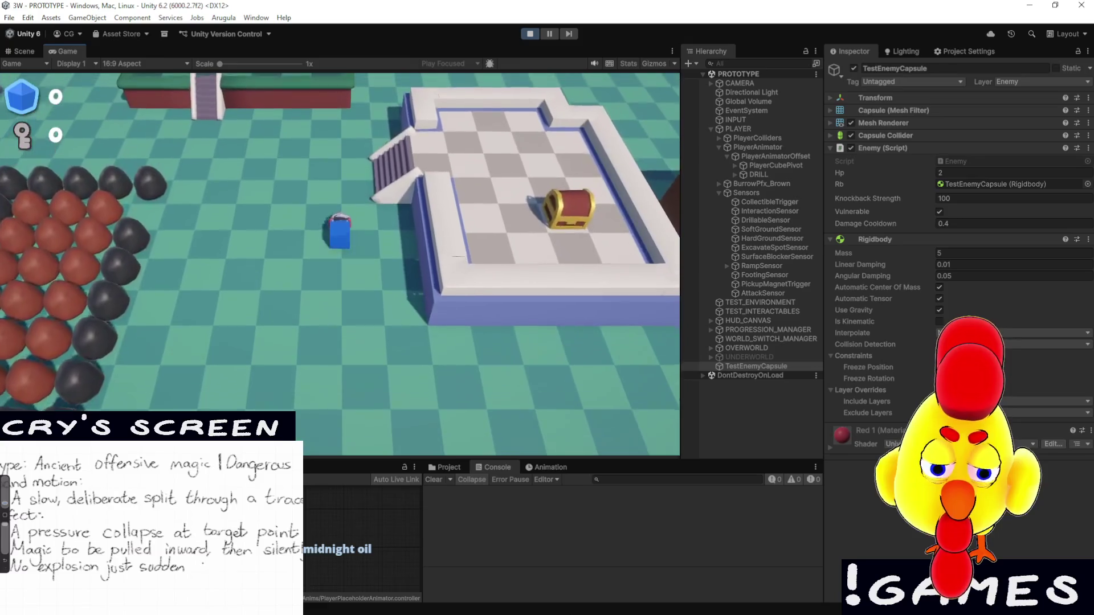
pyautogui.press('w')
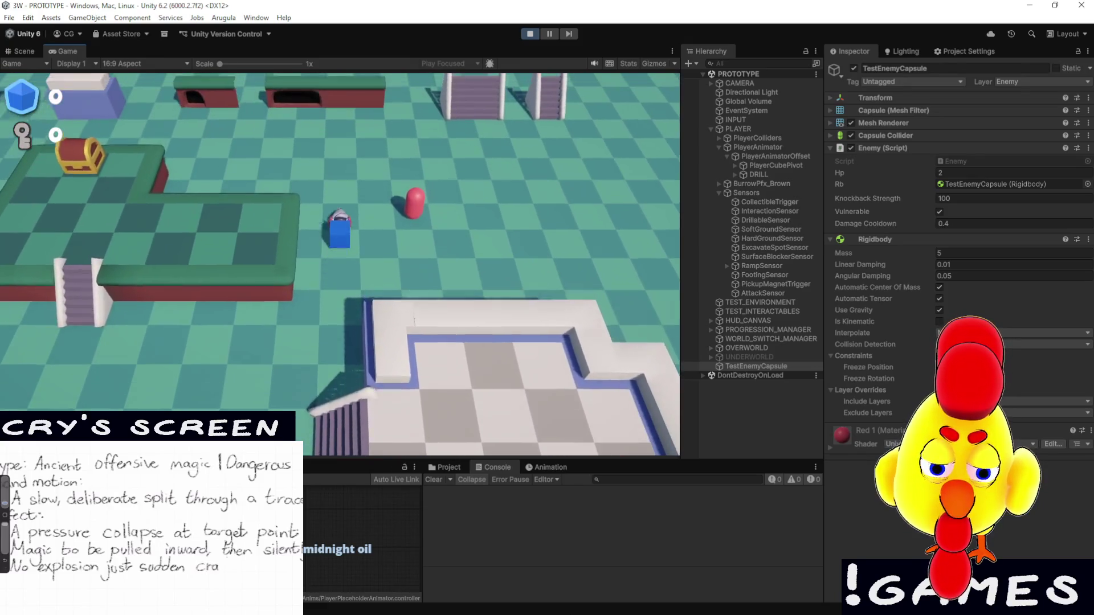
# Ram the red enemy capsule twice to destroy it, then drive off left and up-right
pyautogui.press('d')
pyautogui.press('w')
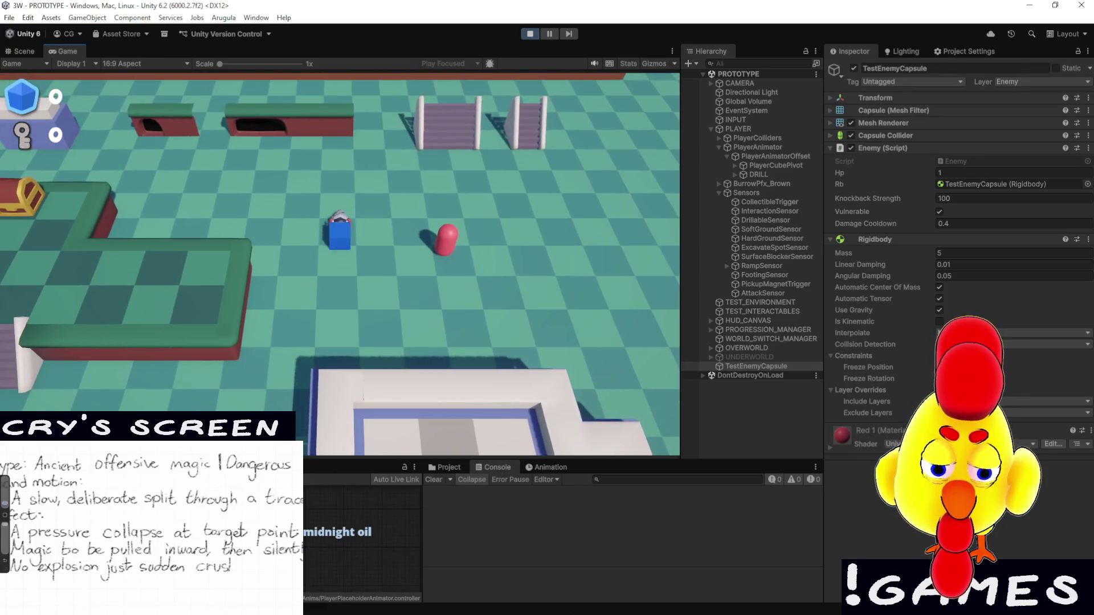
pyautogui.press('d')
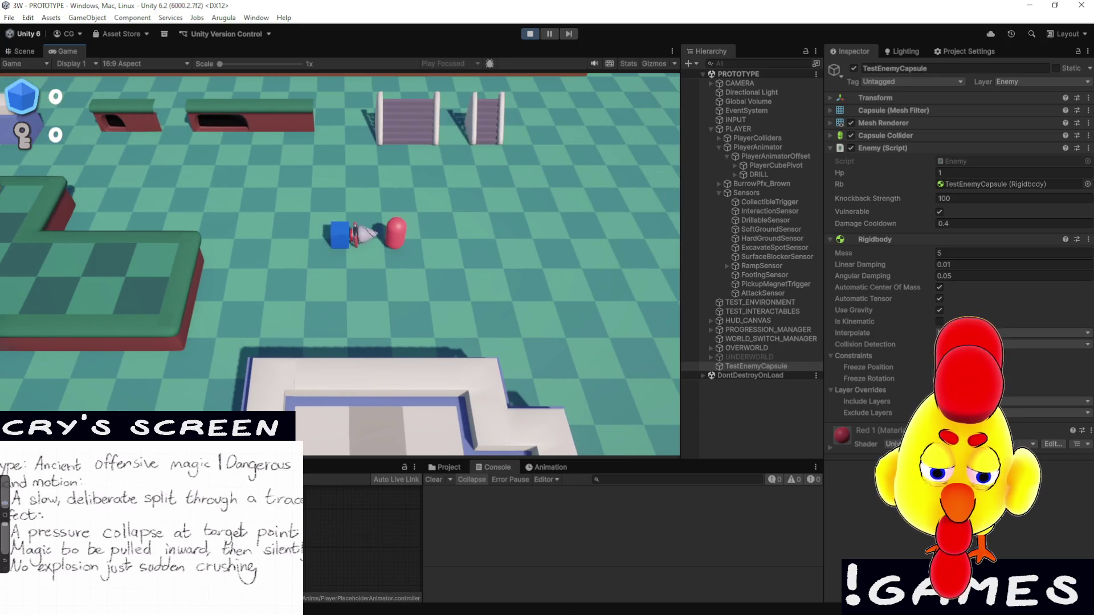
pyautogui.press('d')
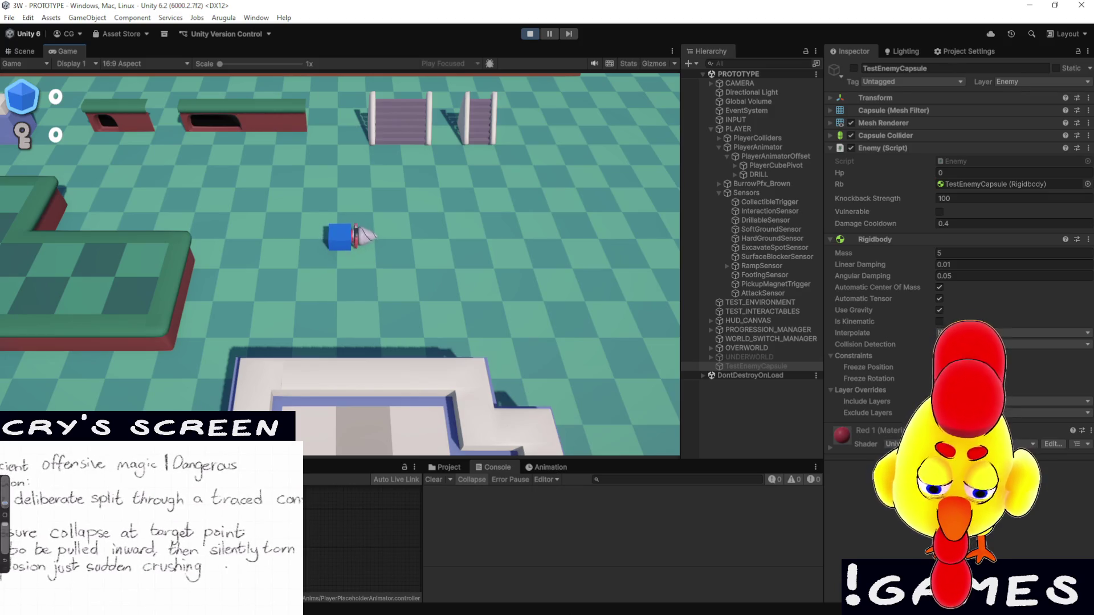
pyautogui.press('a')
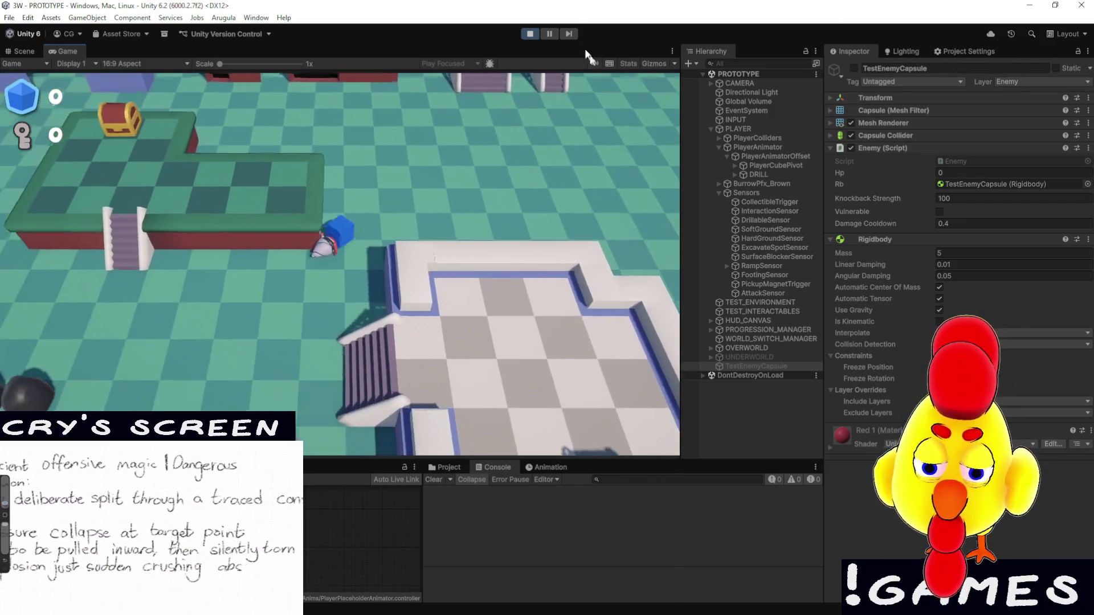
pyautogui.press('w')
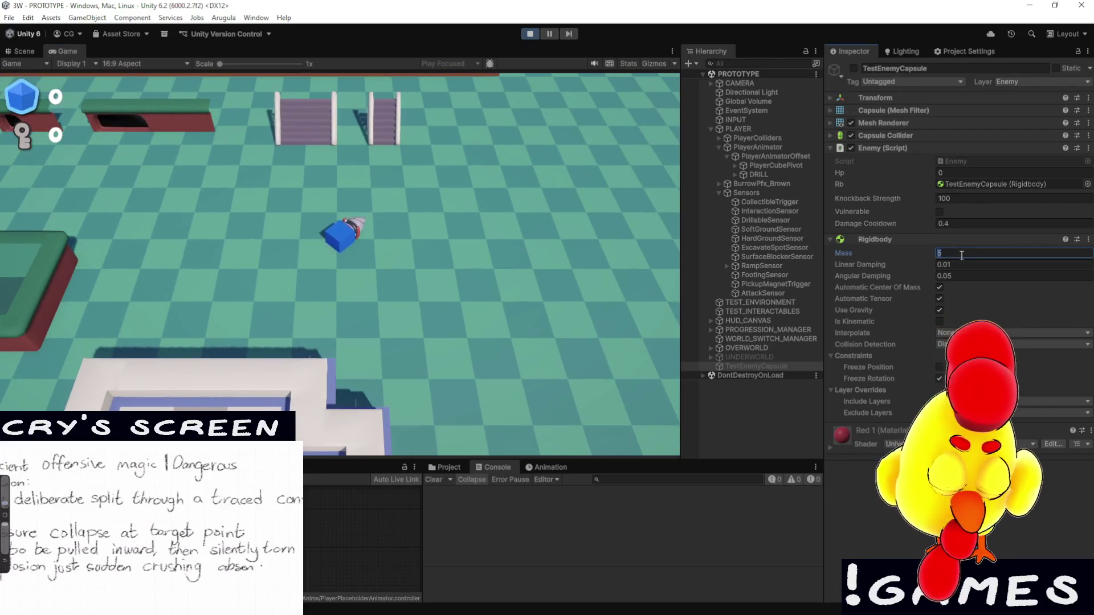
pyautogui.write('1')
# Stop the playtest, lower the enemy's Rigidbody Mass to 4, and play again
pyautogui.click(530, 34)
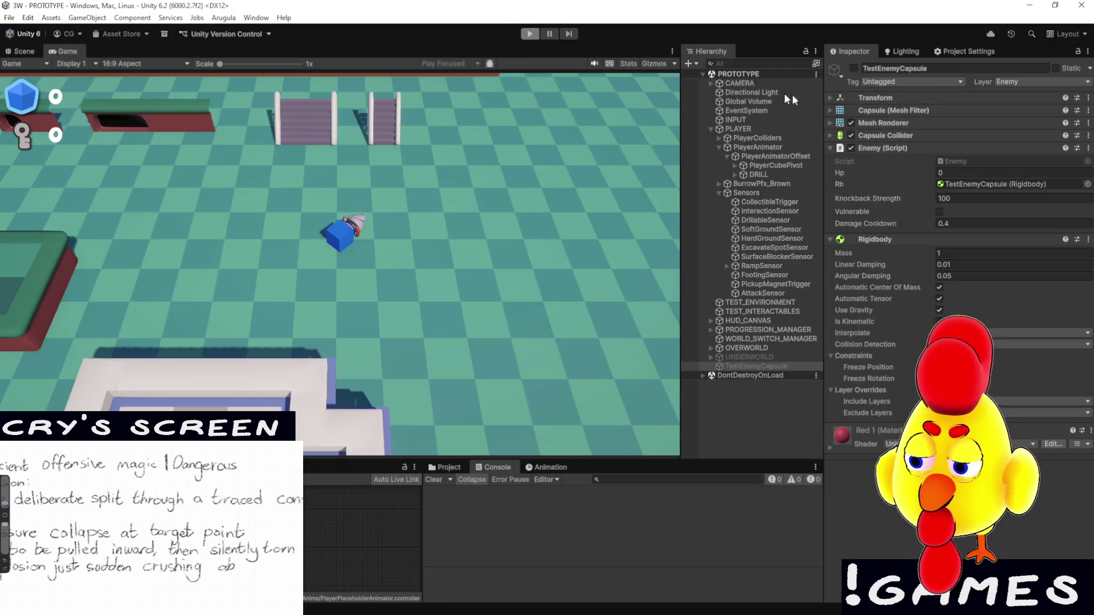
pyautogui.click(972, 255)
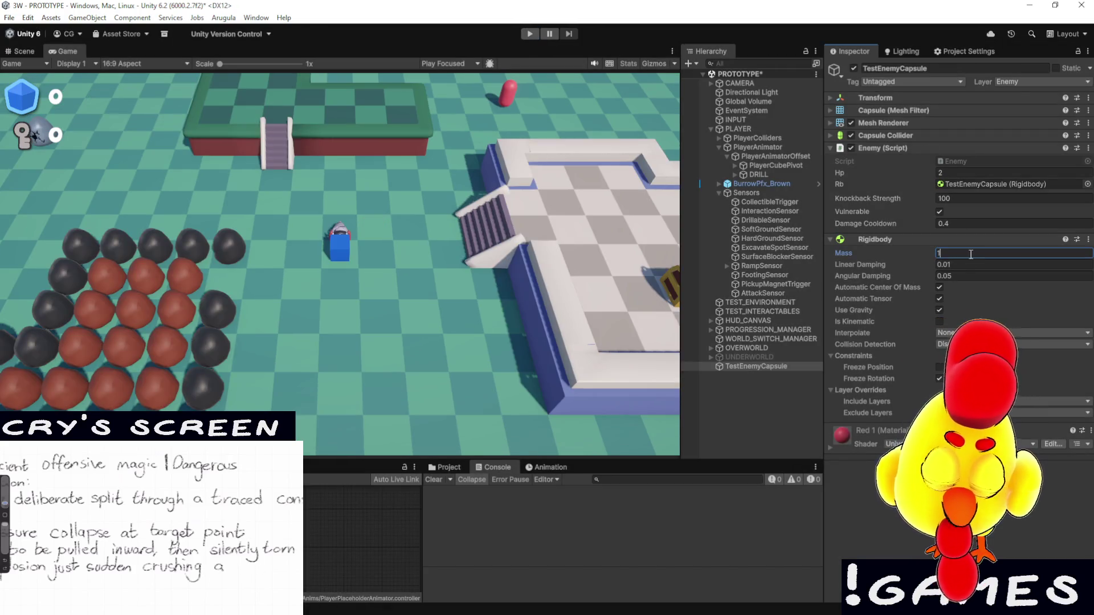
pyautogui.click(530, 35)
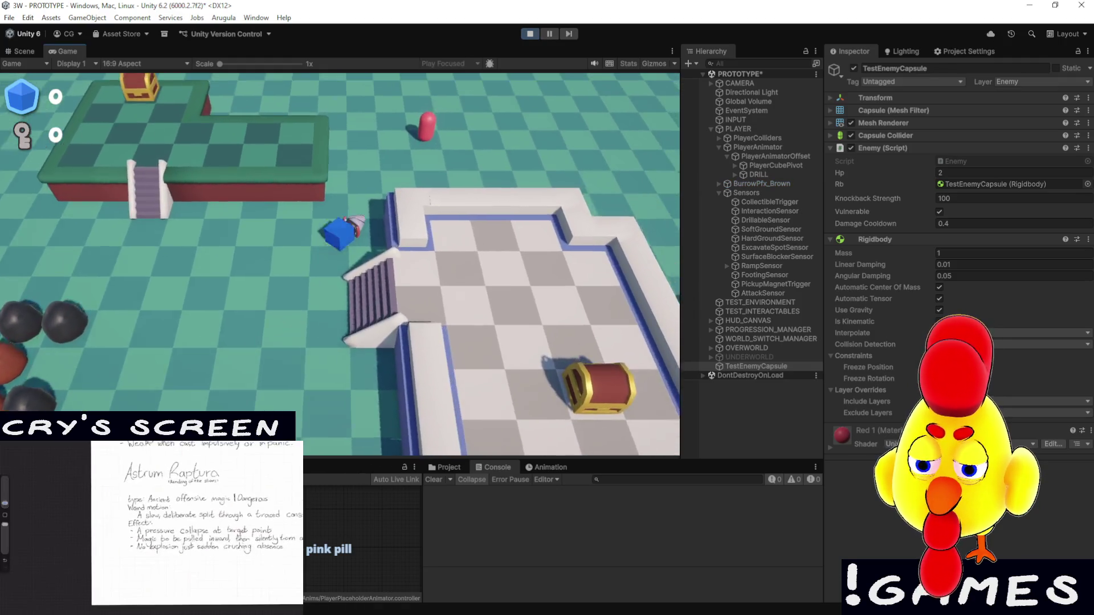
# Drill into the red enemy capsule once, dropping it to 1 Hp, then stop
pyautogui.press('w')
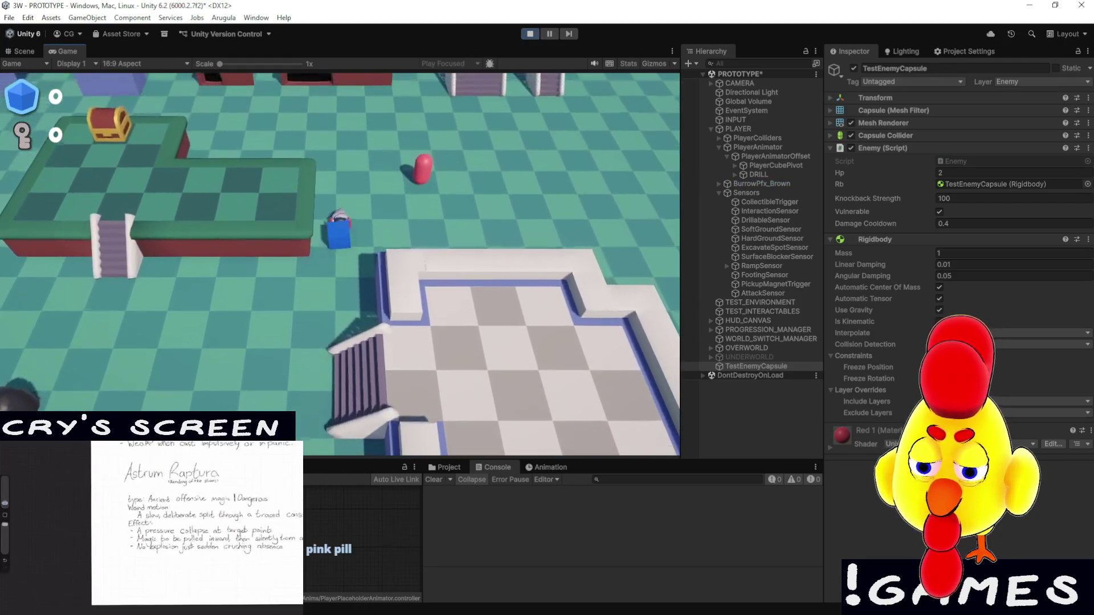
pyautogui.press('d')
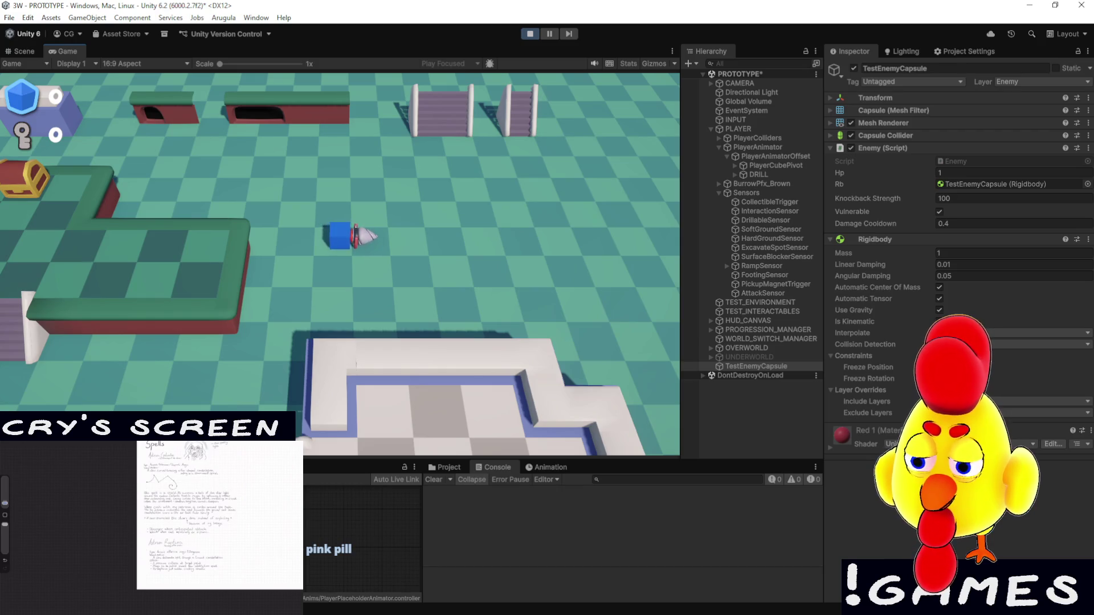
pyautogui.click(530, 33)
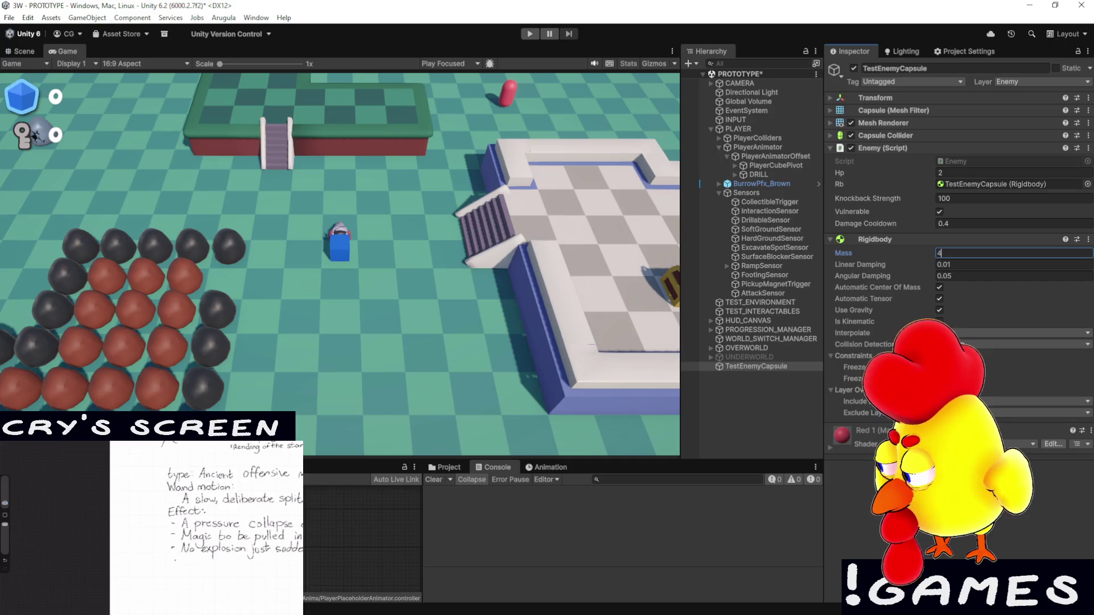
# Remove '(1 / rb.mass) *' from AddForce in Enemy.cs, save, and start a new playtest in Unity
pyautogui.hotkey('alt', 'Tab')
pyautogui.moveTo(513, 183); pyautogui.dragTo(434, 183)
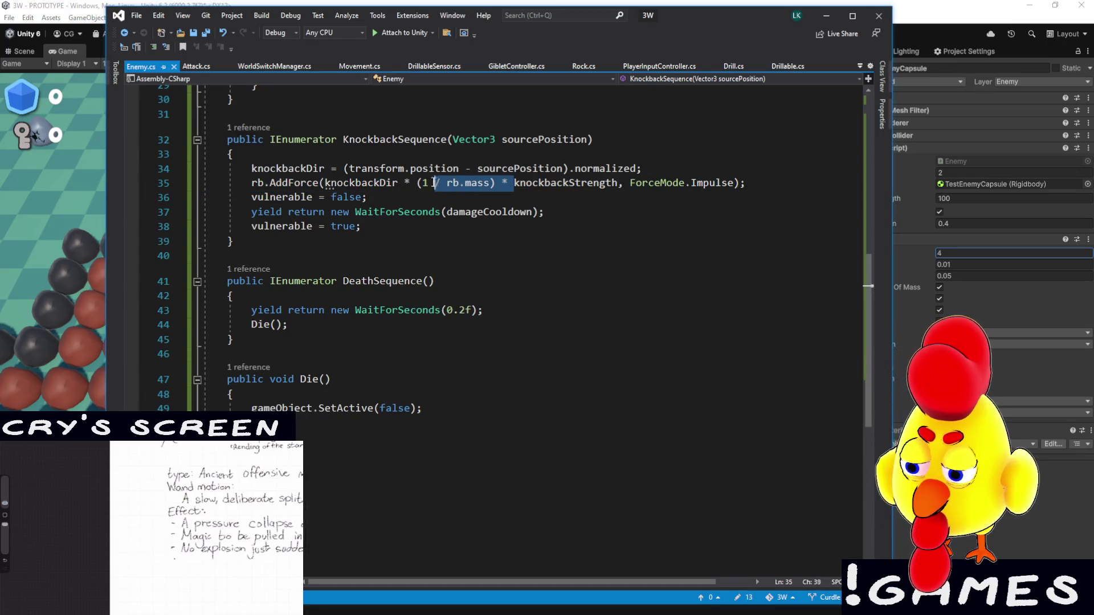
pyautogui.press('BackSpace')
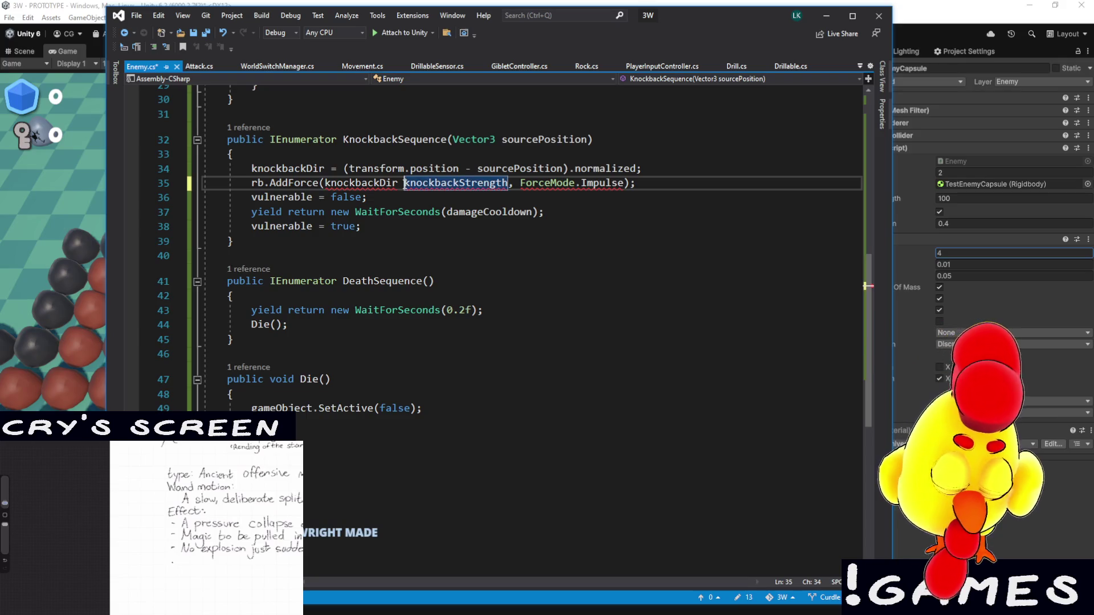
pyautogui.write('*')
pyautogui.doubleClick(433, 183)
pyautogui.hotkey('ctrl', 's')
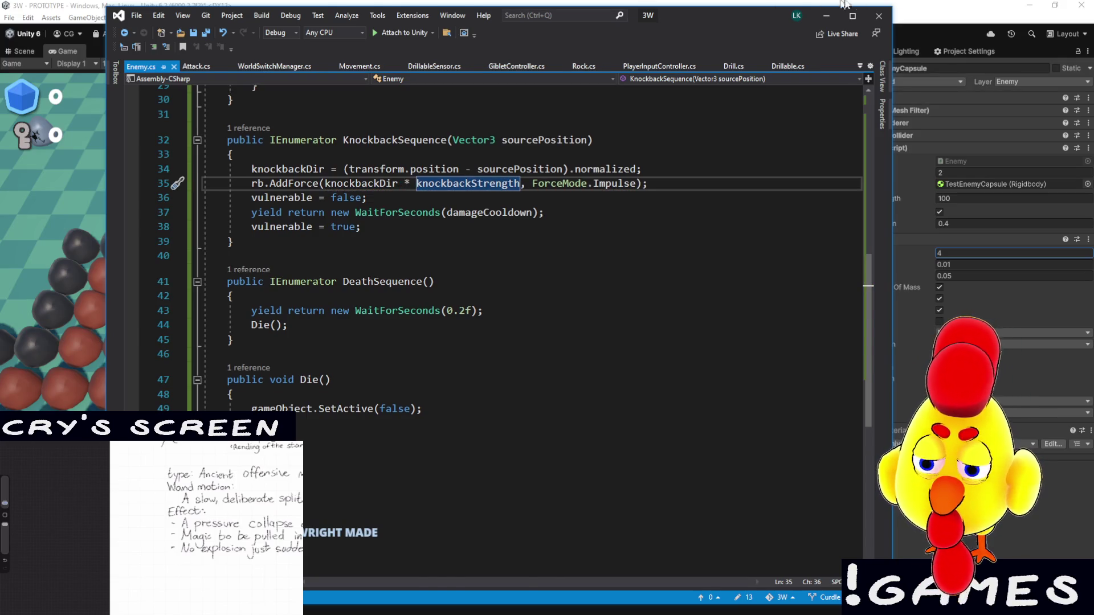
pyautogui.hotkey('alt', 'Tab')
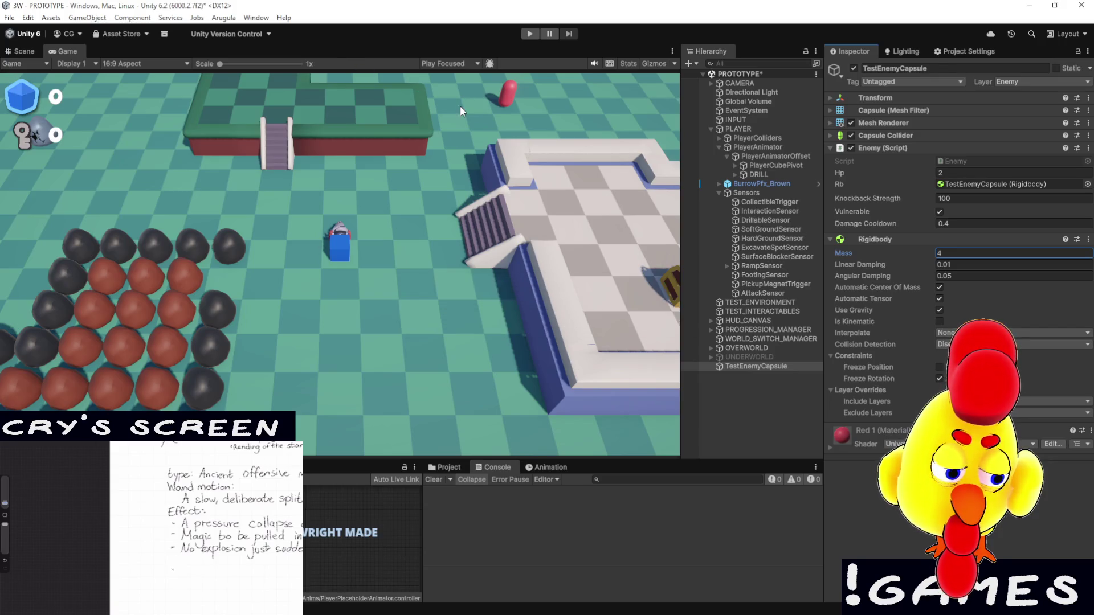
pyautogui.click(532, 34)
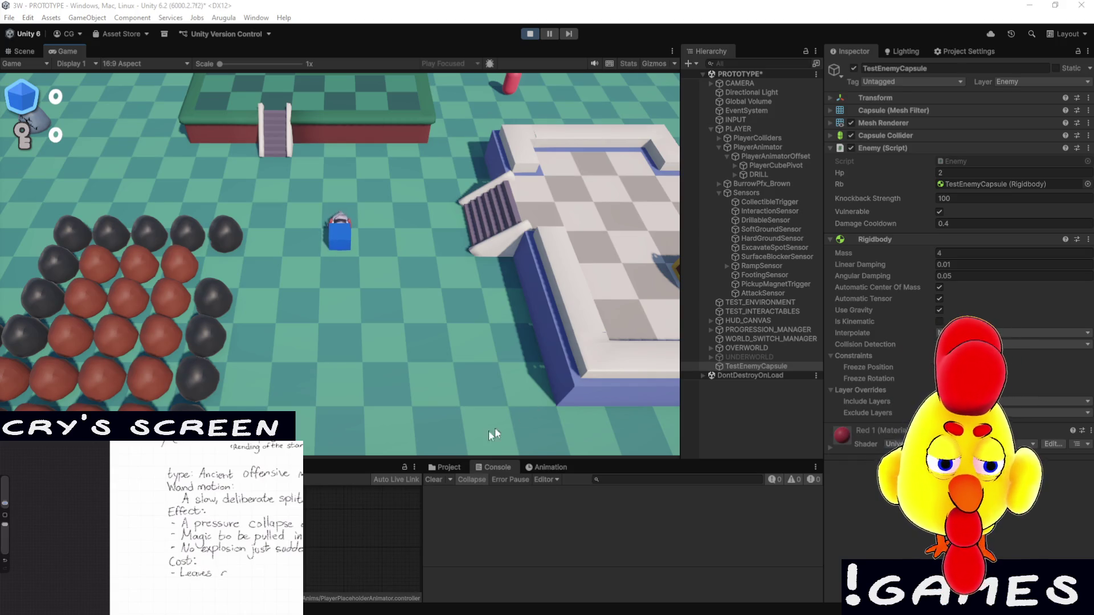
# Enlarge the bottom panel, drill the enemy capsule once down to 1 Hp, then stop
pyautogui.moveTo(564, 459); pyautogui.dragTo(565, 432)
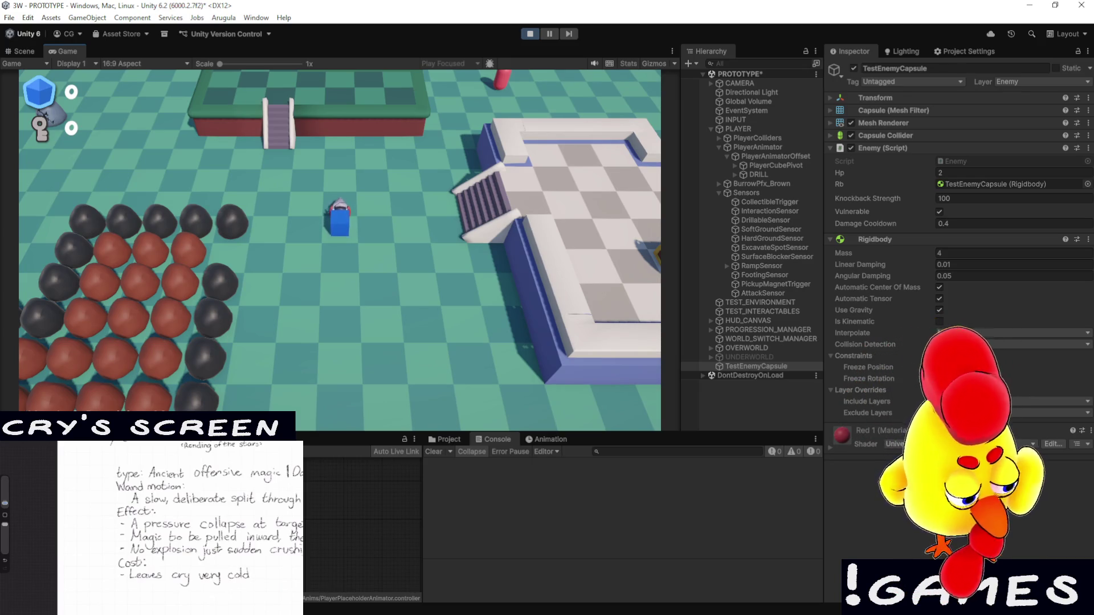
pyautogui.press('w')
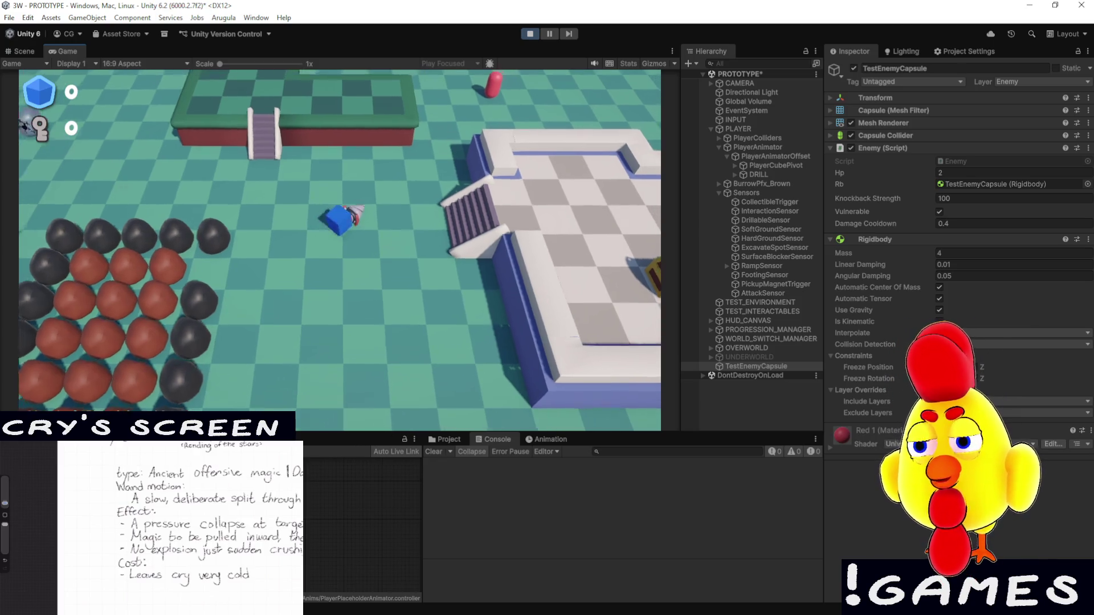
pyautogui.press('d')
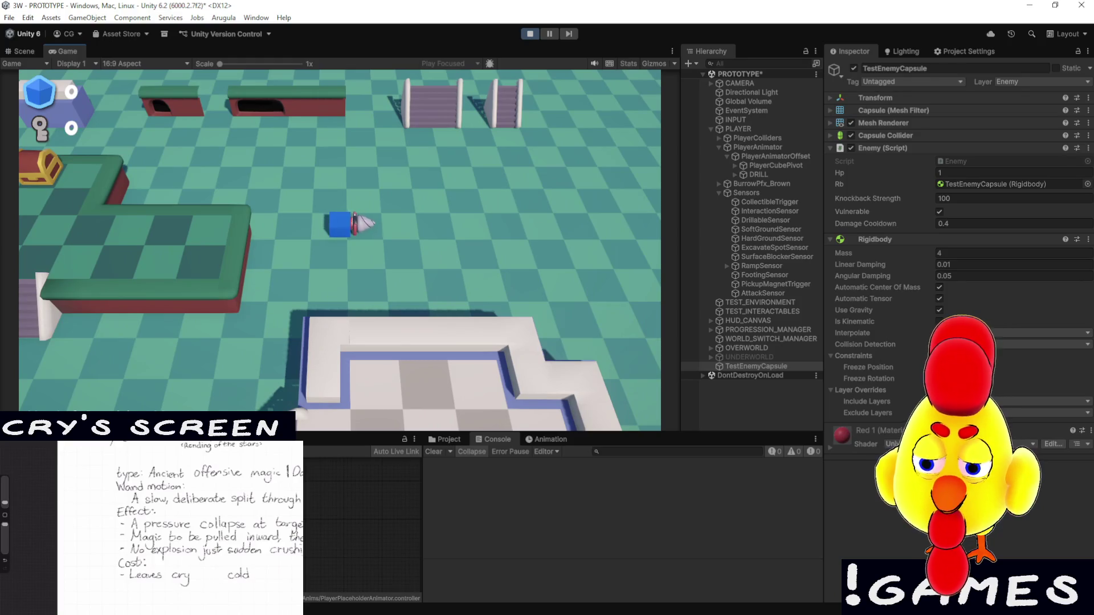
pyautogui.click(530, 34)
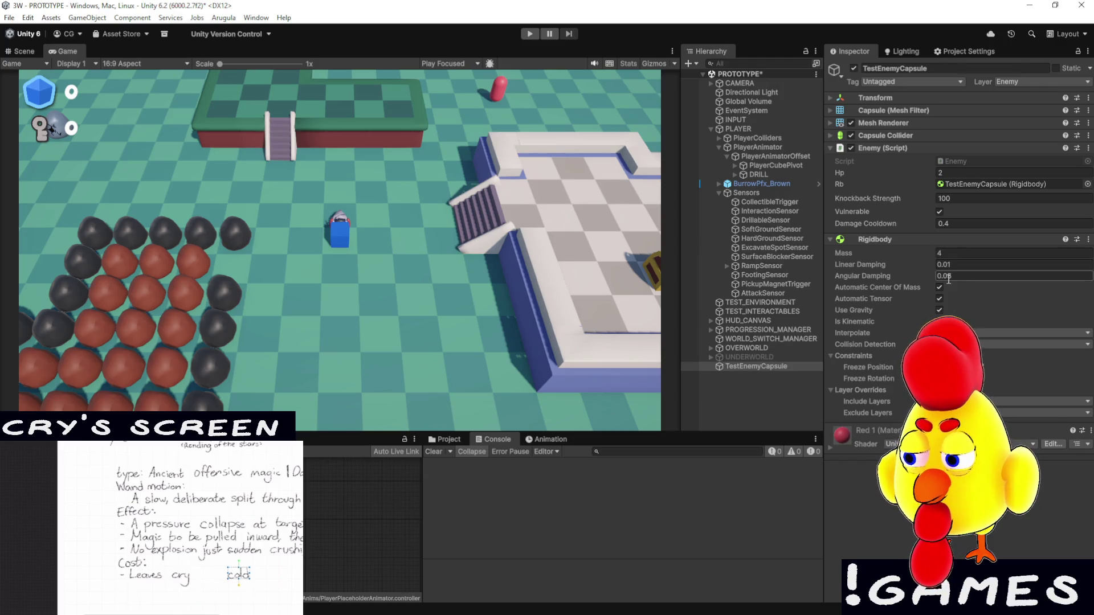
# Scroll back up through Enemy.cs in Visual Studio, then return to Unity
pyautogui.hotkey('alt', 'Tab')
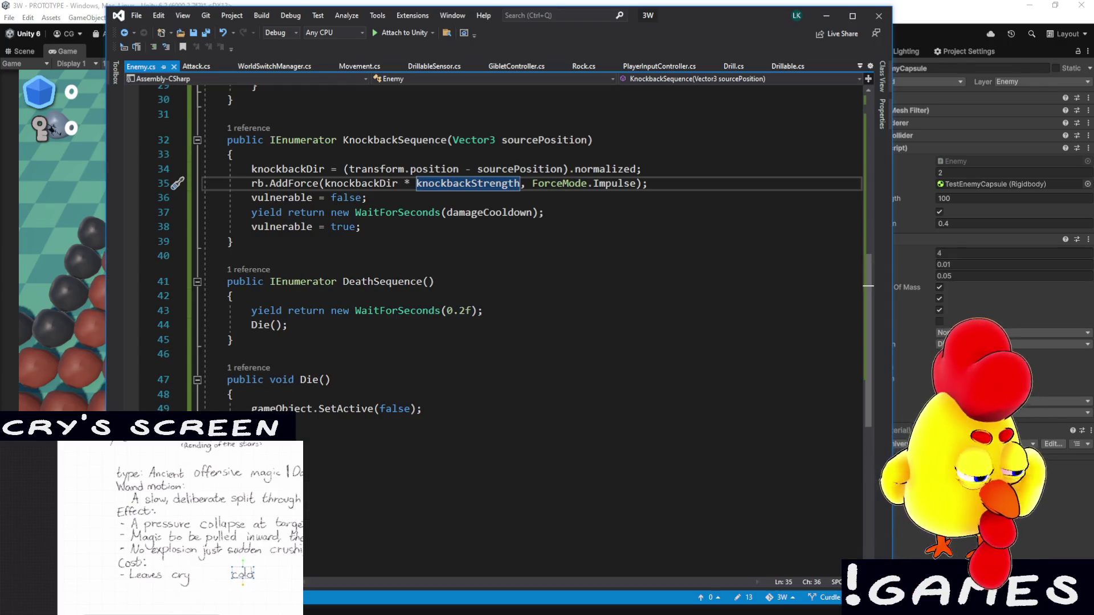
pyautogui.scroll(7, 297, 420)
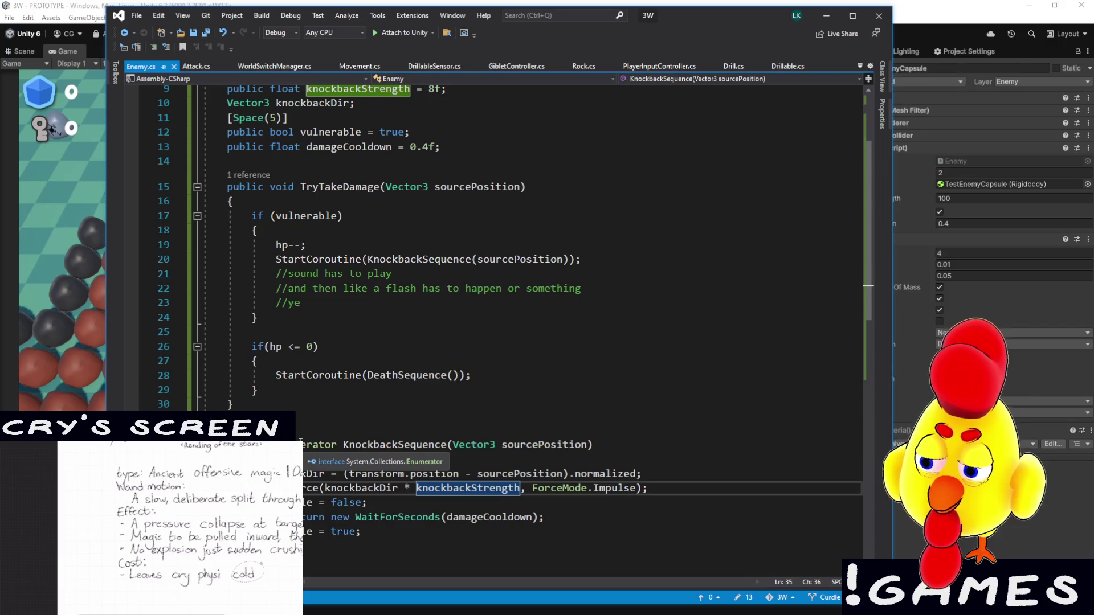
pyautogui.hotkey('alt', 'Tab')
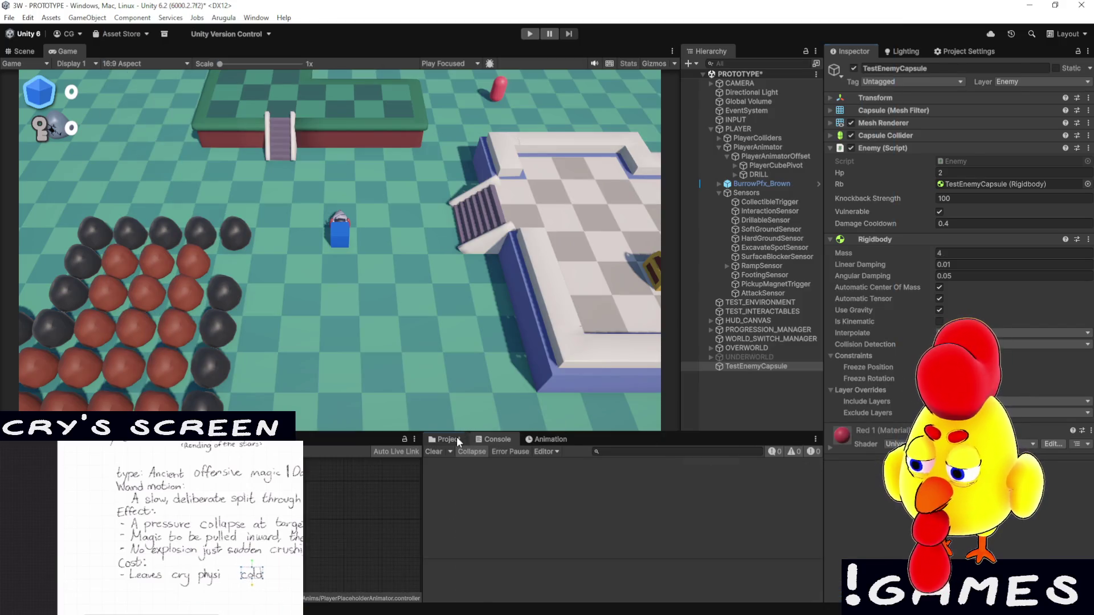
# Show the Enemy asset folder in a taller Project panel with its Create menu open
pyautogui.click(456, 437)
pyautogui.moveTo(381, 432); pyautogui.dragTo(434, 366)
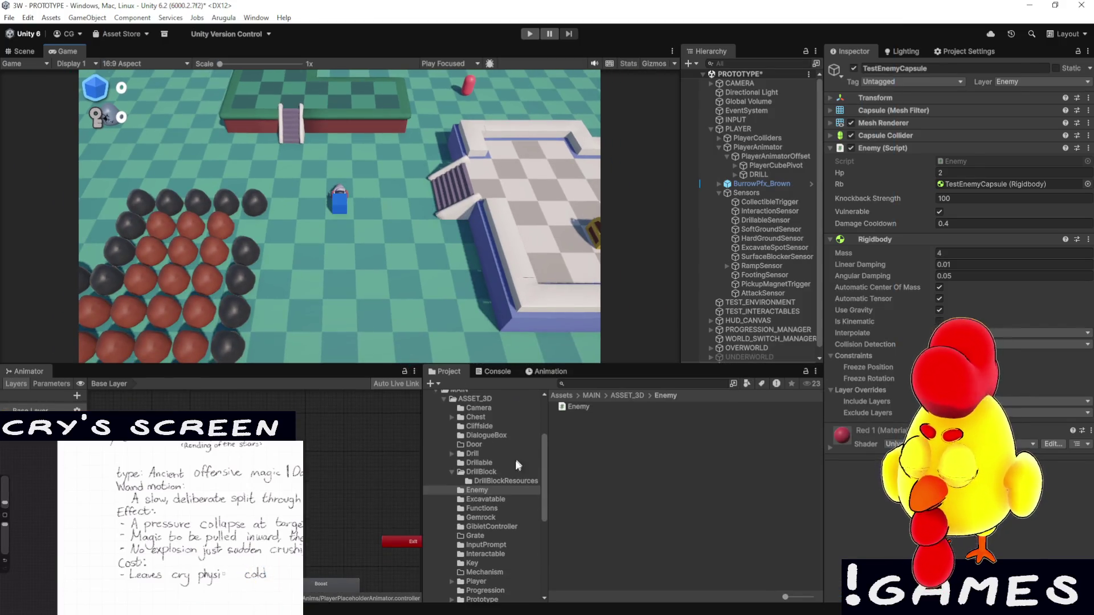
pyautogui.rightClick(624, 450)
pyautogui.moveTo(743, 159)
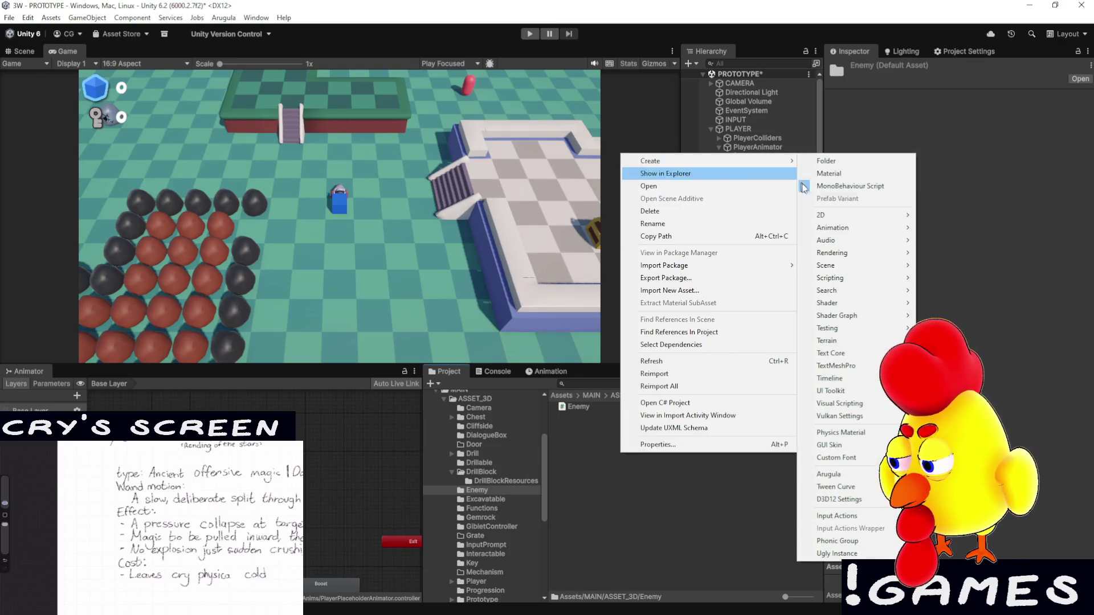
# Create an Enemy physics material with 0.85 dynamic and static friction and Average friction combine
pyautogui.click(854, 438)
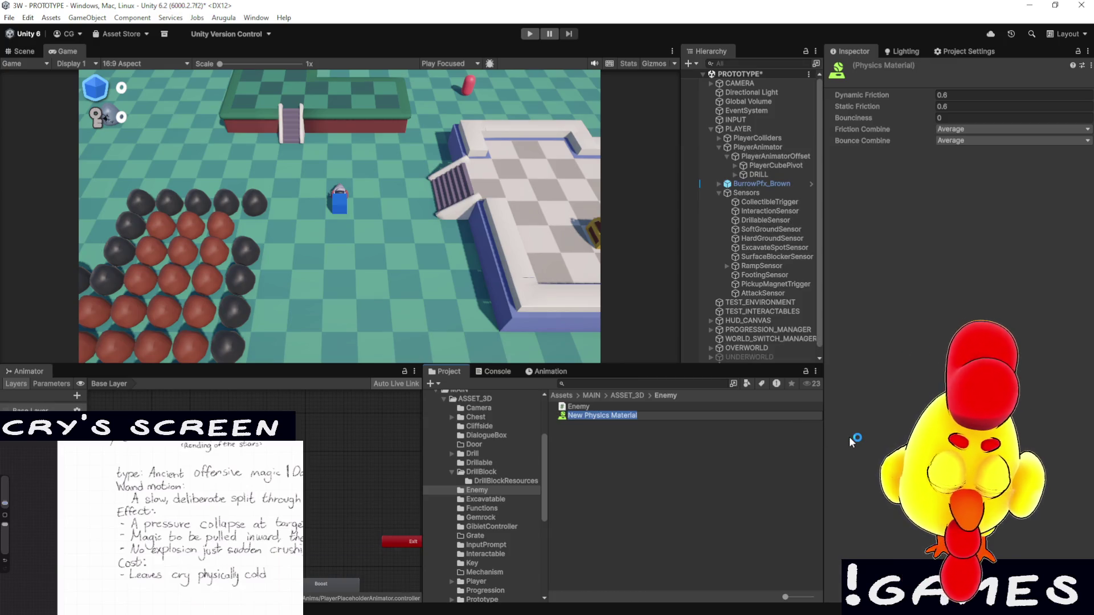
pyautogui.write('Enemy')
pyautogui.press('Return')
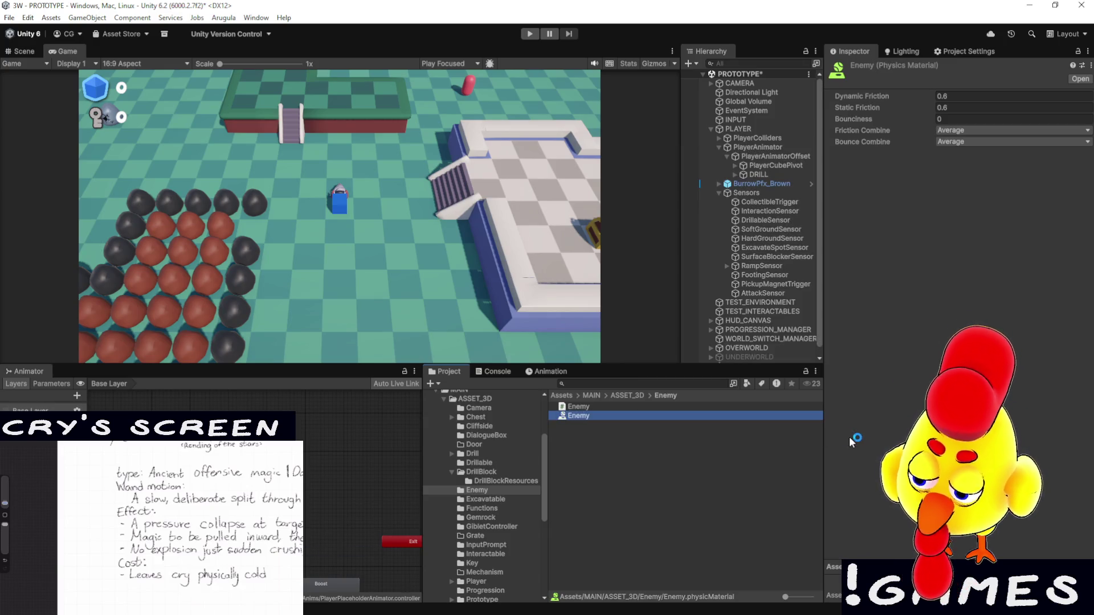
pyautogui.click(951, 97)
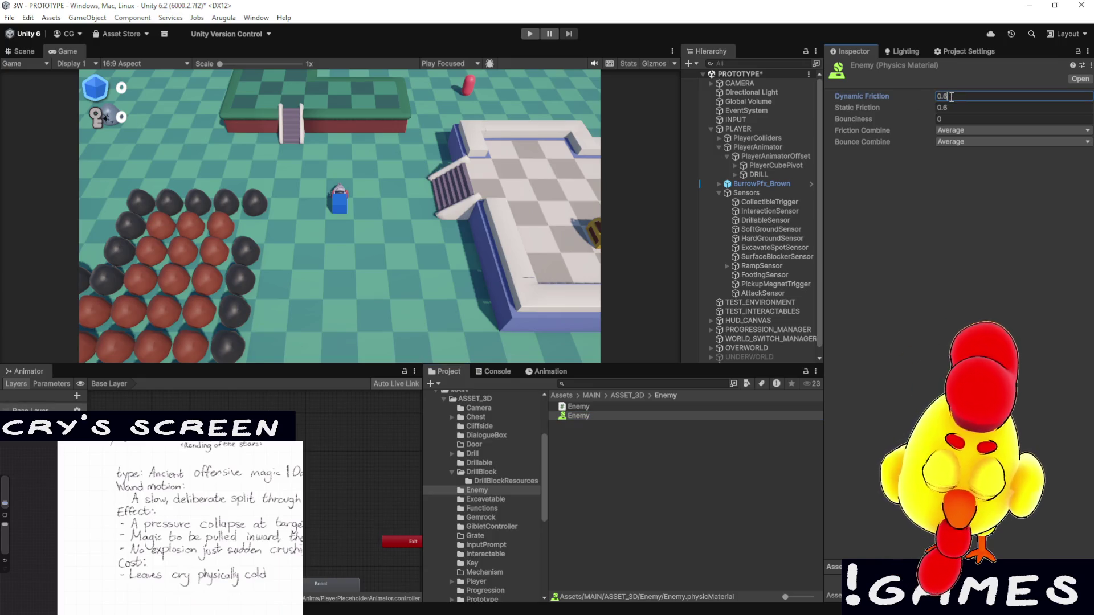
pyautogui.write('0.85')
pyautogui.press('Tab')
pyautogui.write('0.85')
pyautogui.press('Tab')
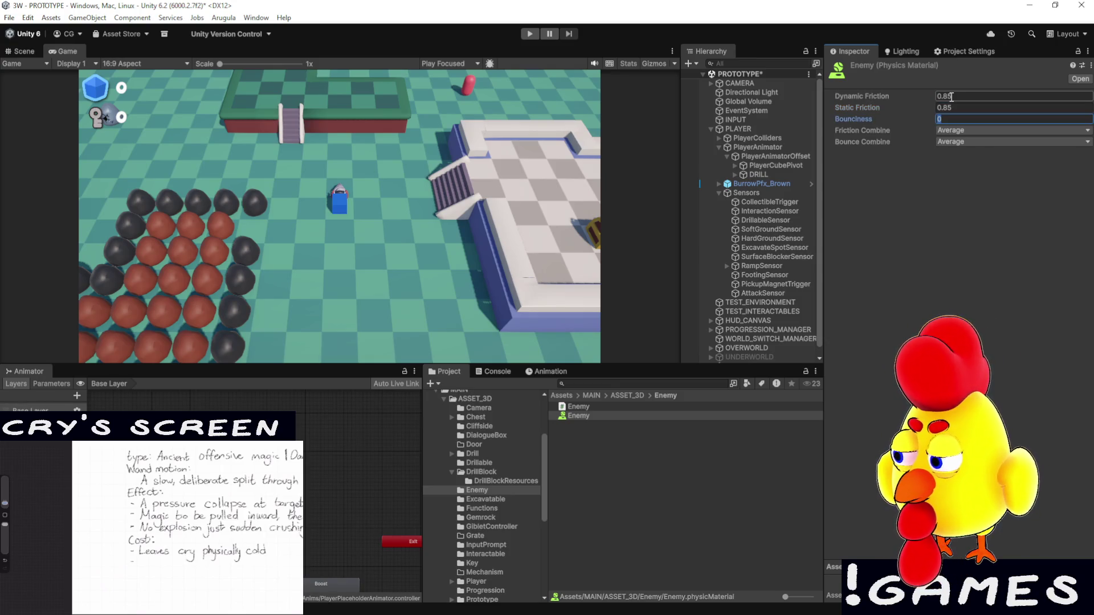
pyautogui.click(951, 131)
pyautogui.click(901, 197)
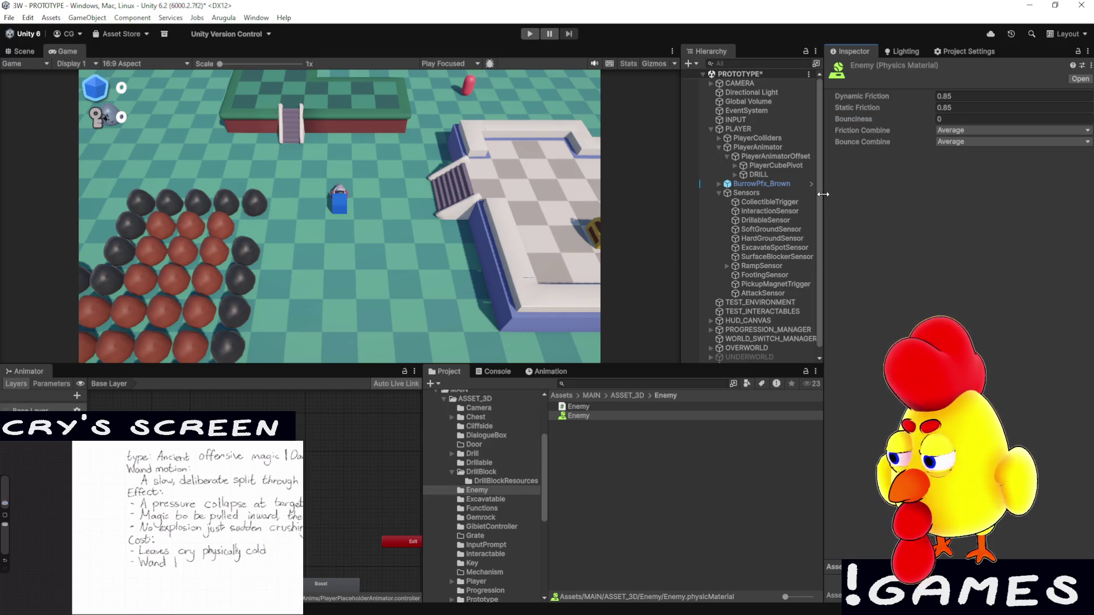
# Drag the Enemy material onto the pink capsule in the Scene view
pyautogui.click(22, 51)
pyautogui.moveTo(414, 132)
pyautogui.mouseDown()
pyautogui.moveTo(238, 217)
pyautogui.moveTo(423, 267)
pyautogui.mouseUp()
pyautogui.moveTo(616, 417); pyautogui.dragTo(314, 233)
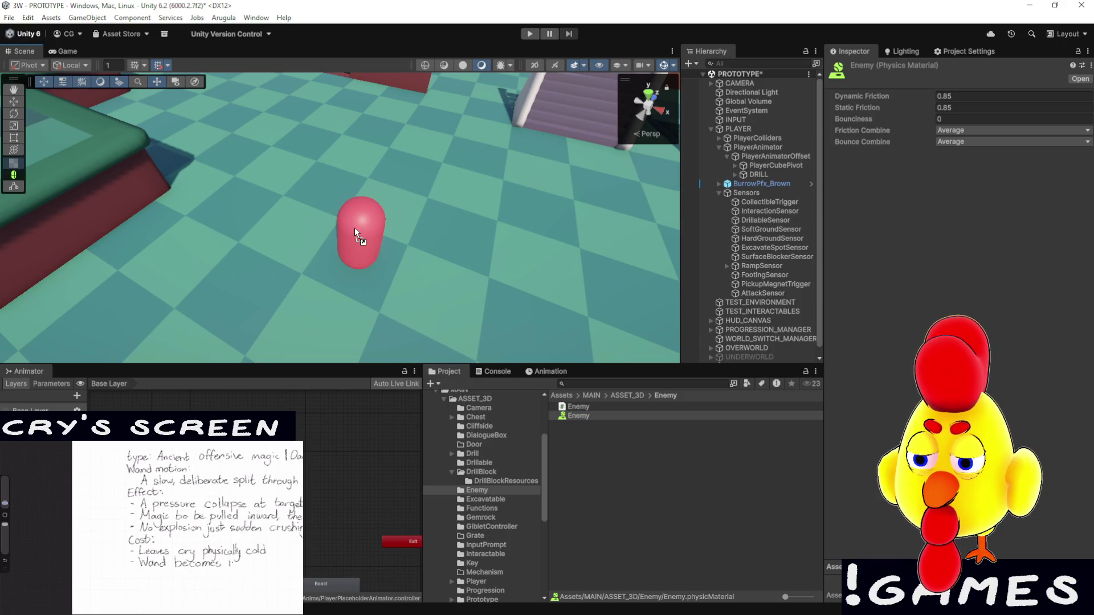
# Select TestEnemyCapsule and confirm its Capsule Collider uses the Enemy material
pyautogui.click(372, 251)
pyautogui.moveTo(612, 228); pyautogui.dragTo(633, 224)
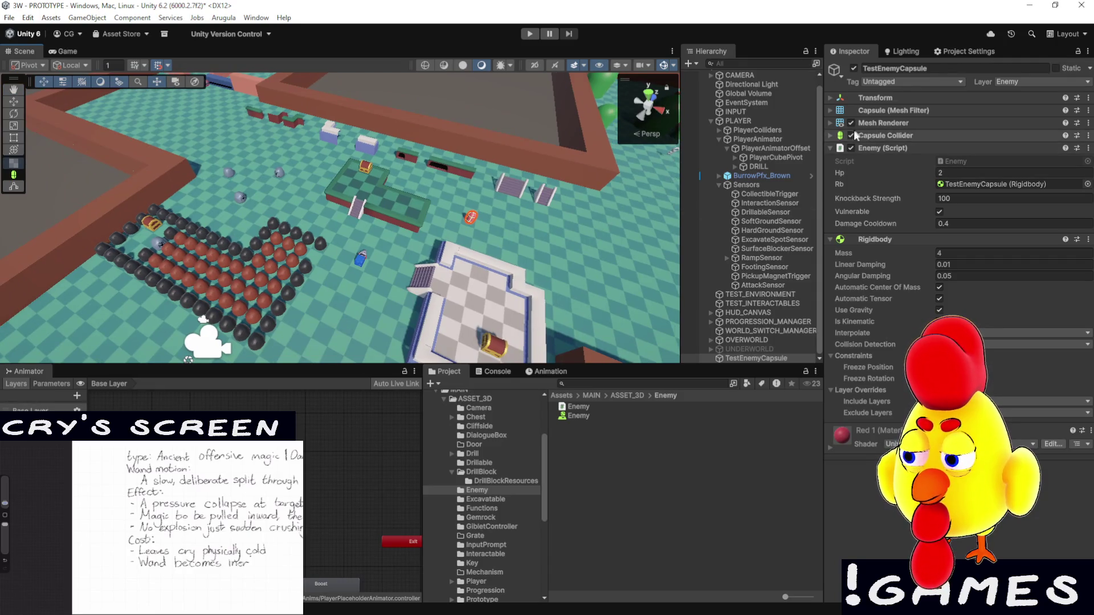
pyautogui.click(829, 135)
pyautogui.press('f')
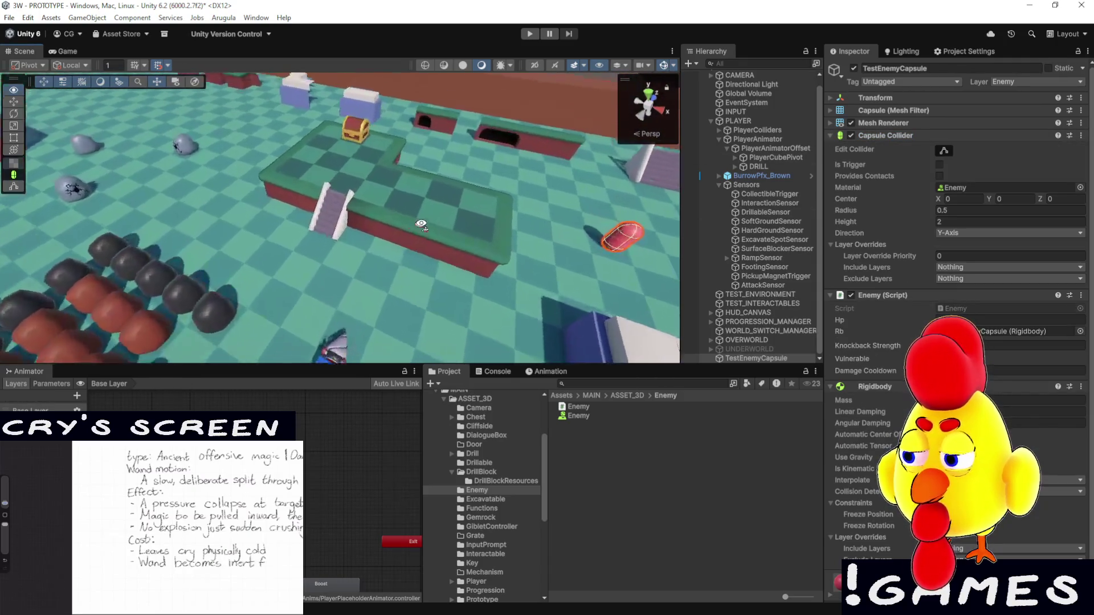
pyautogui.click(829, 122)
# Lower the Enemy script's Knockback Strength from 100 to 50
pyautogui.scroll(-5, 592, 288)
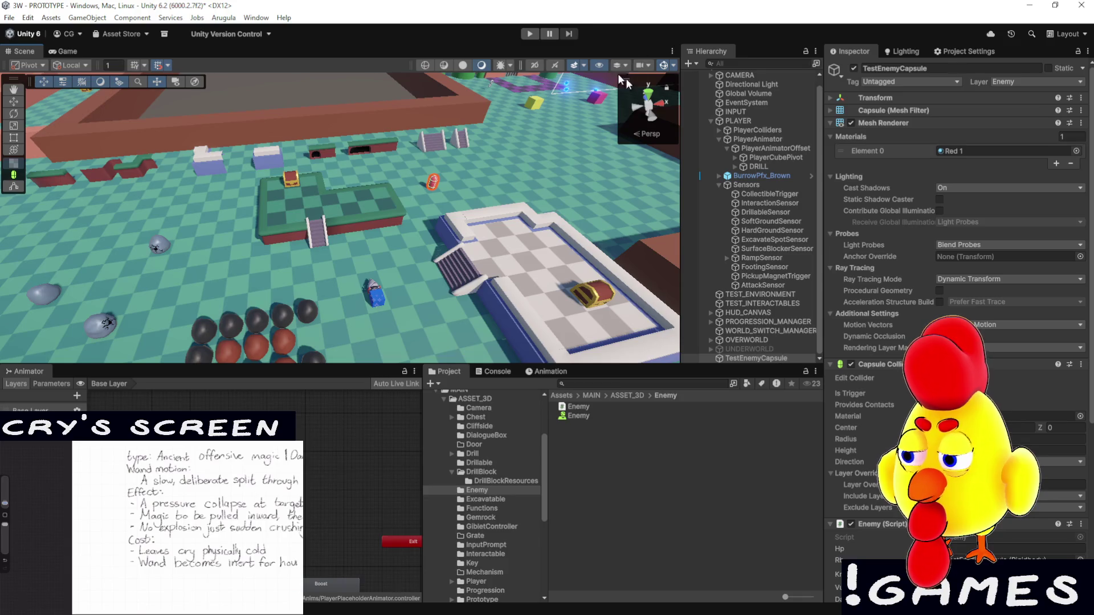
pyautogui.scroll(-10, 957, 285)
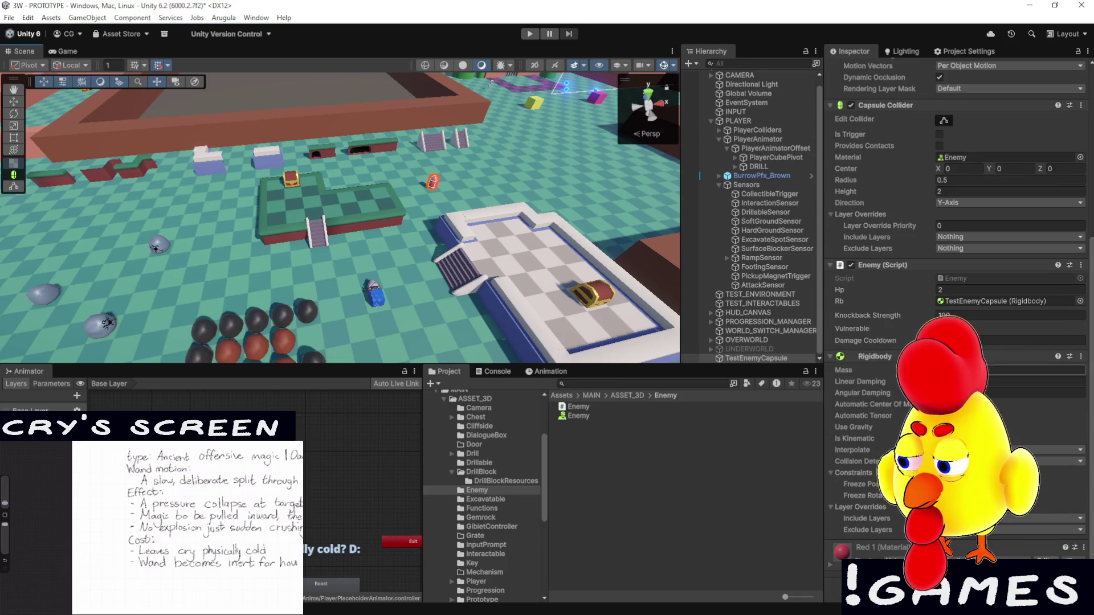
pyautogui.click(1014, 369)
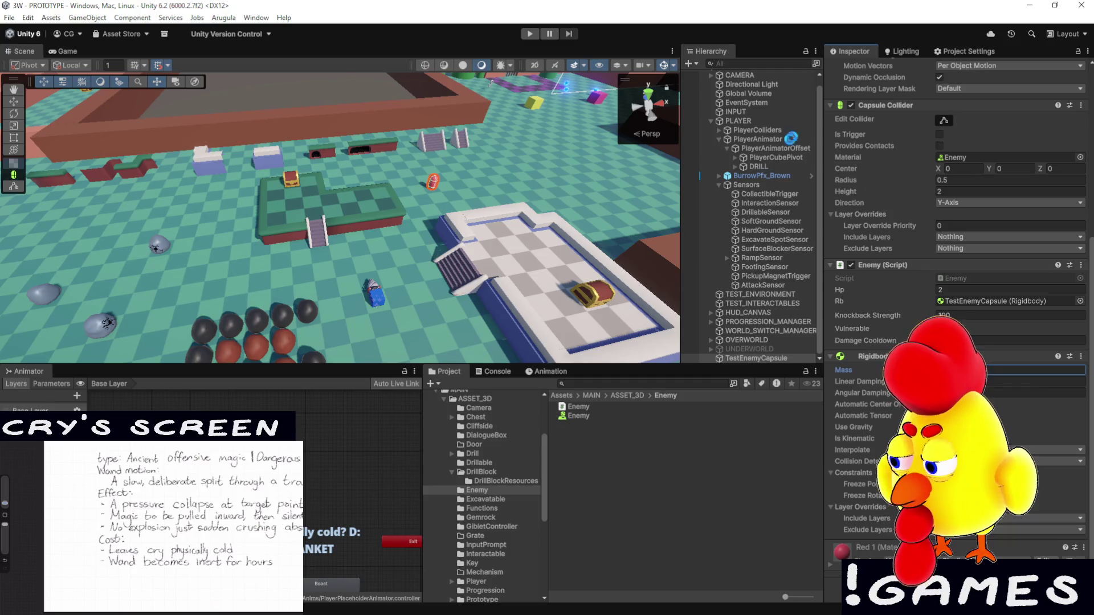
pyautogui.scroll(1, 777, 174)
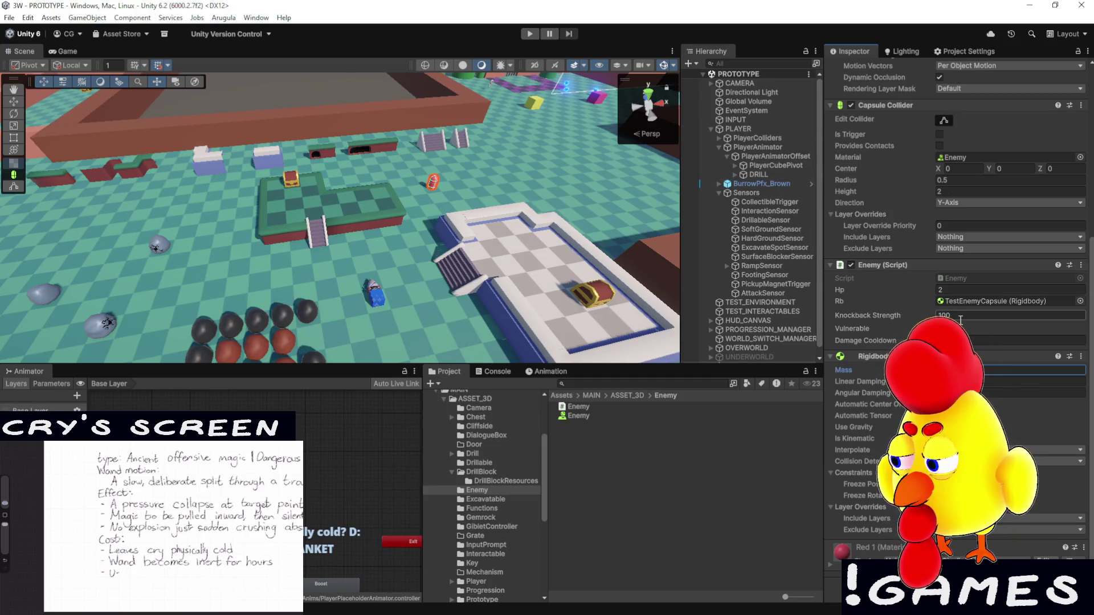
pyautogui.write('50')
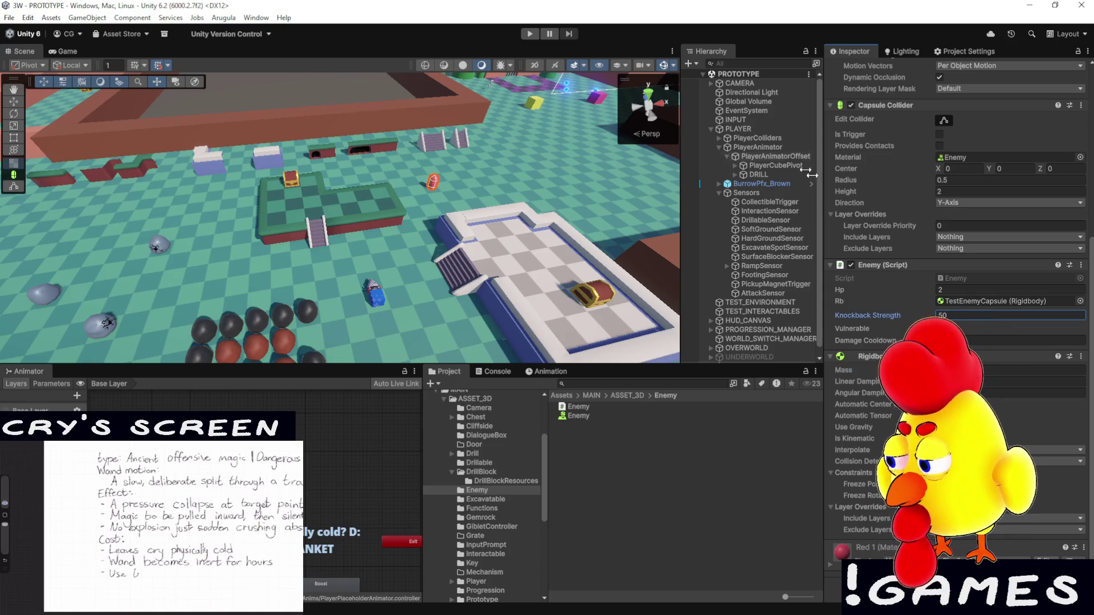
pyautogui.click(67, 52)
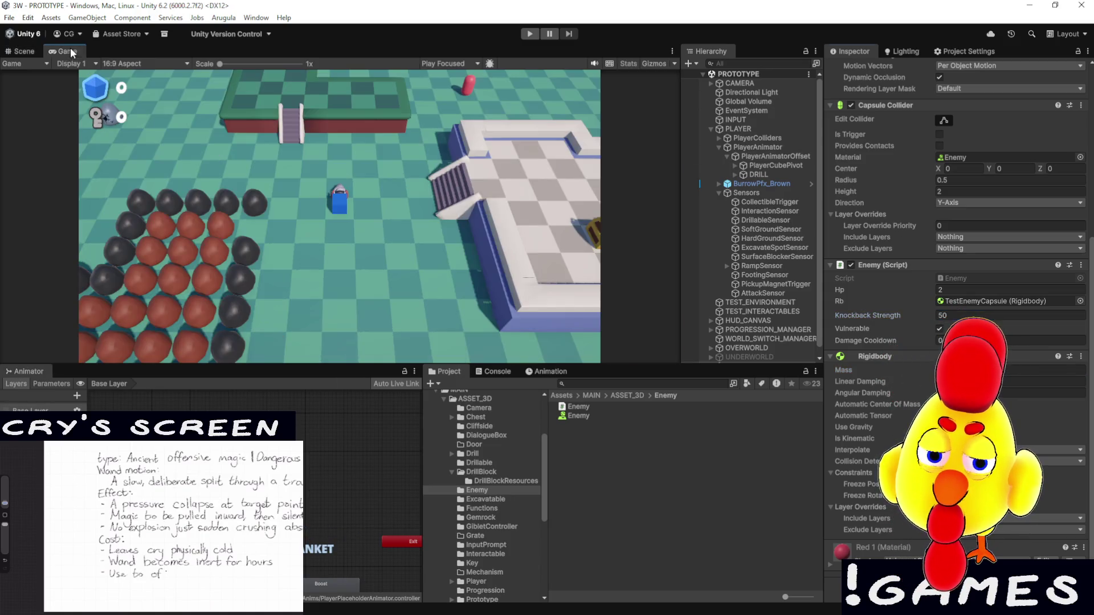
# Start Play, enlarge the Game view, and steer the player toward the red capsule
pyautogui.click(531, 35)
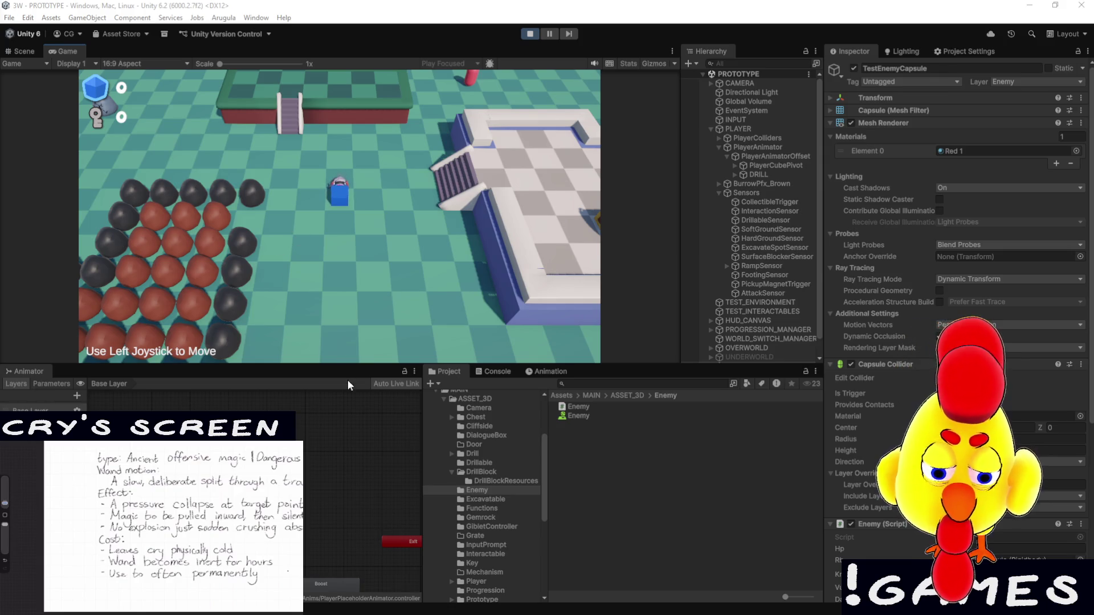
pyautogui.moveTo(347, 365); pyautogui.dragTo(351, 419)
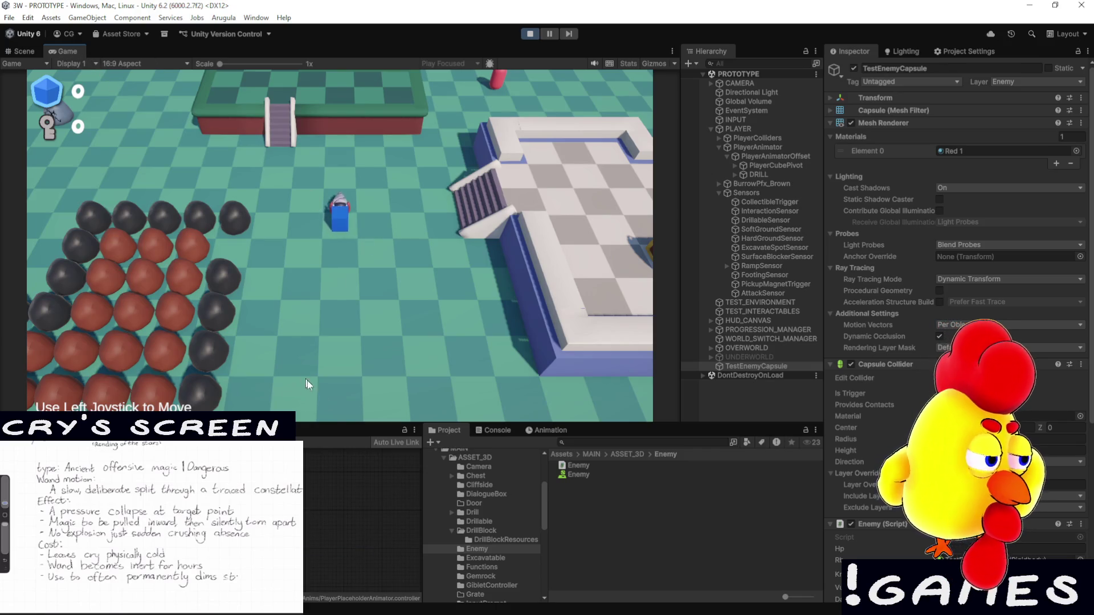
pyautogui.press('w')
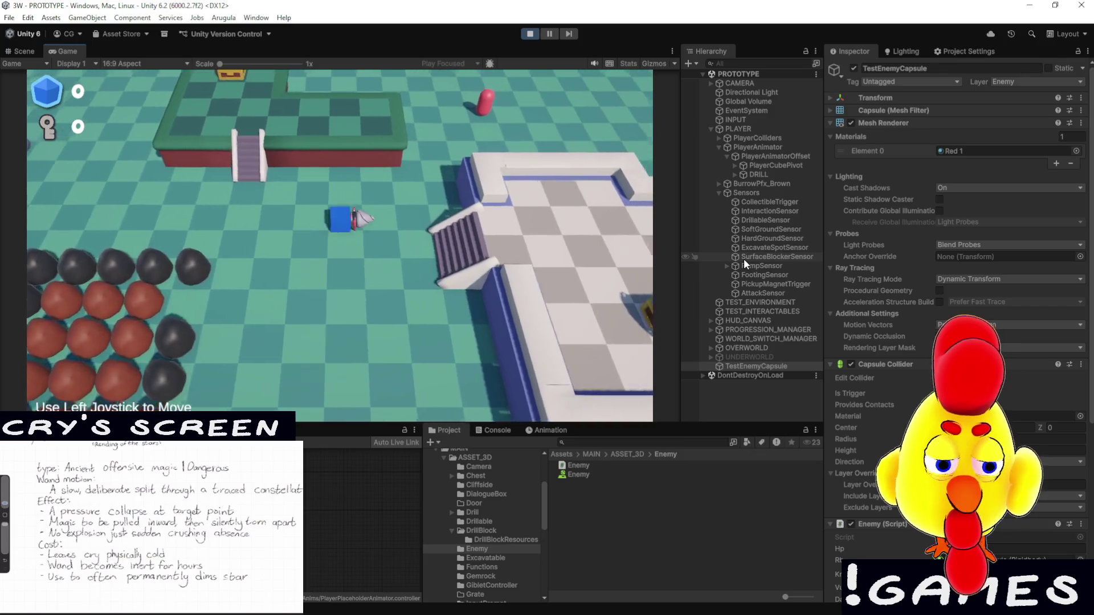
pyautogui.press('w')
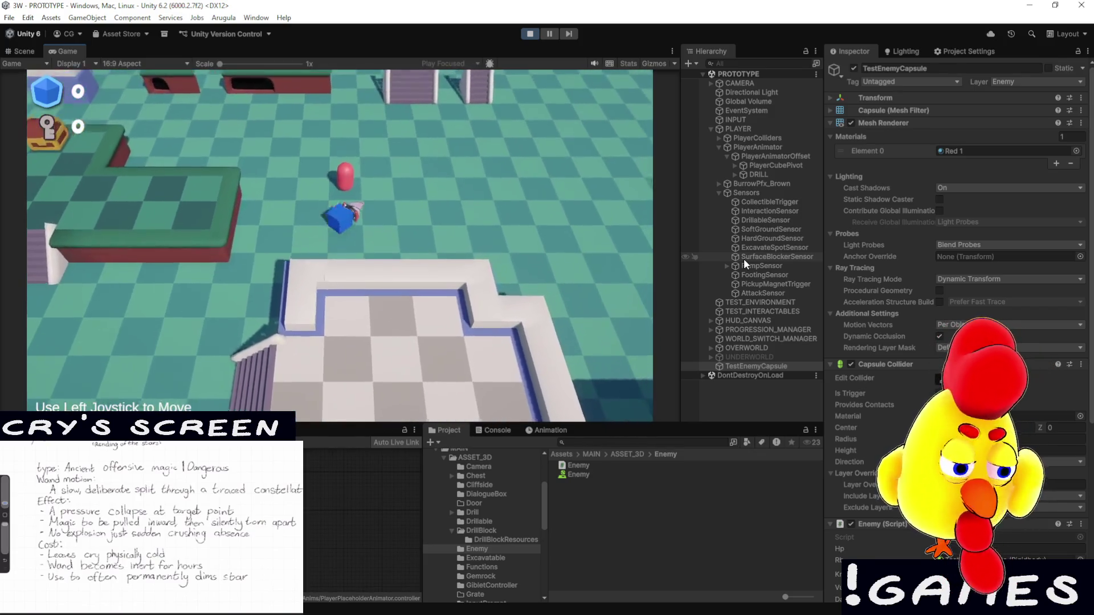
pyautogui.press('d')
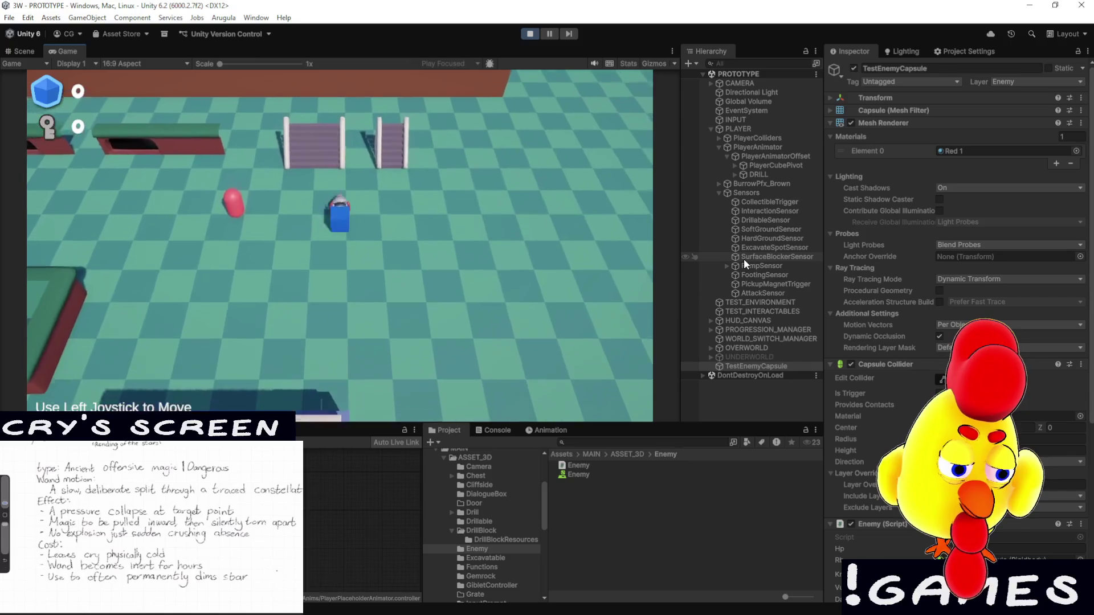
pyautogui.press('a')
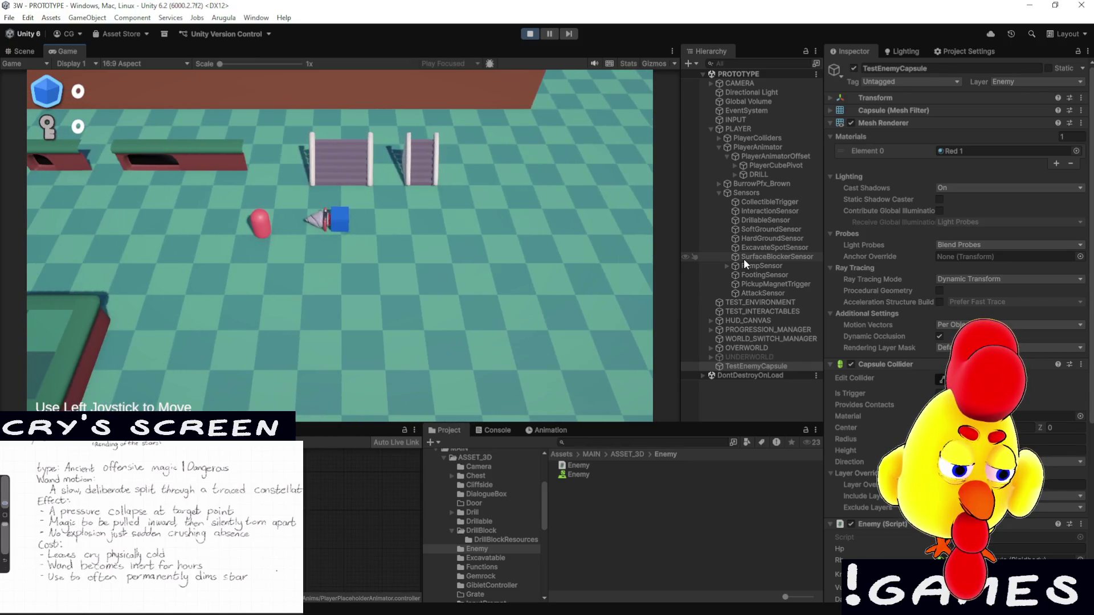
pyautogui.press('space')
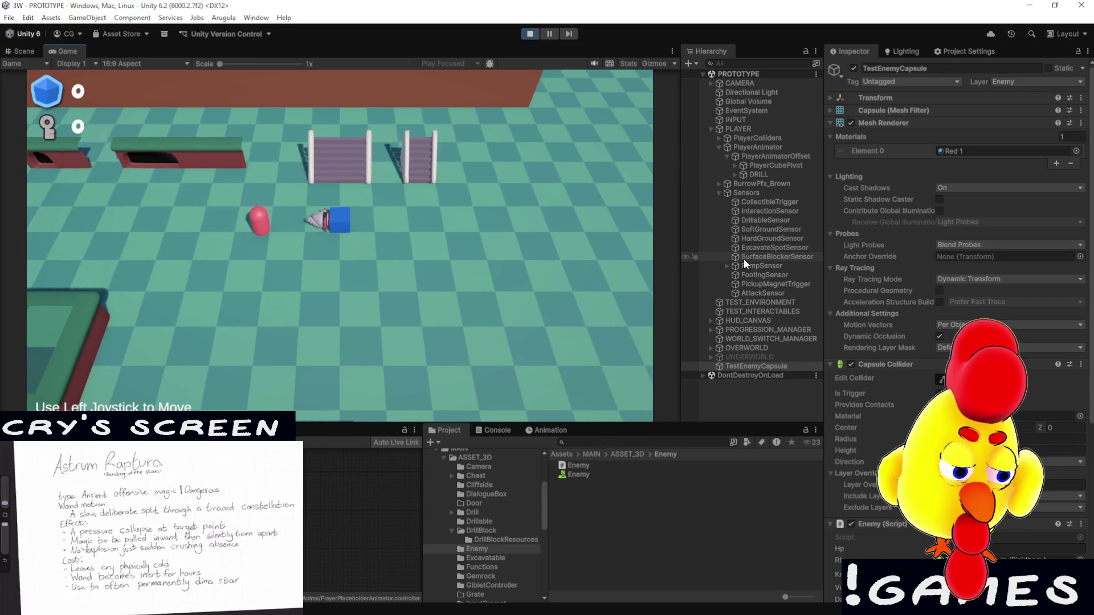
# Drill the red capsule down to 0 Hp, then roam the level
pyautogui.press('s')
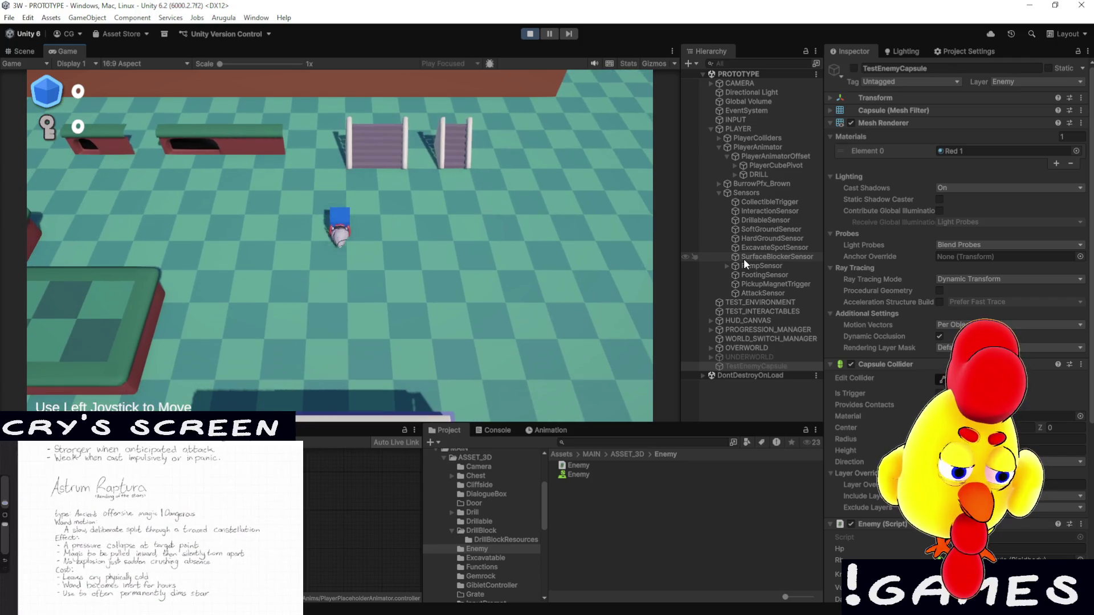
pyautogui.press('a')
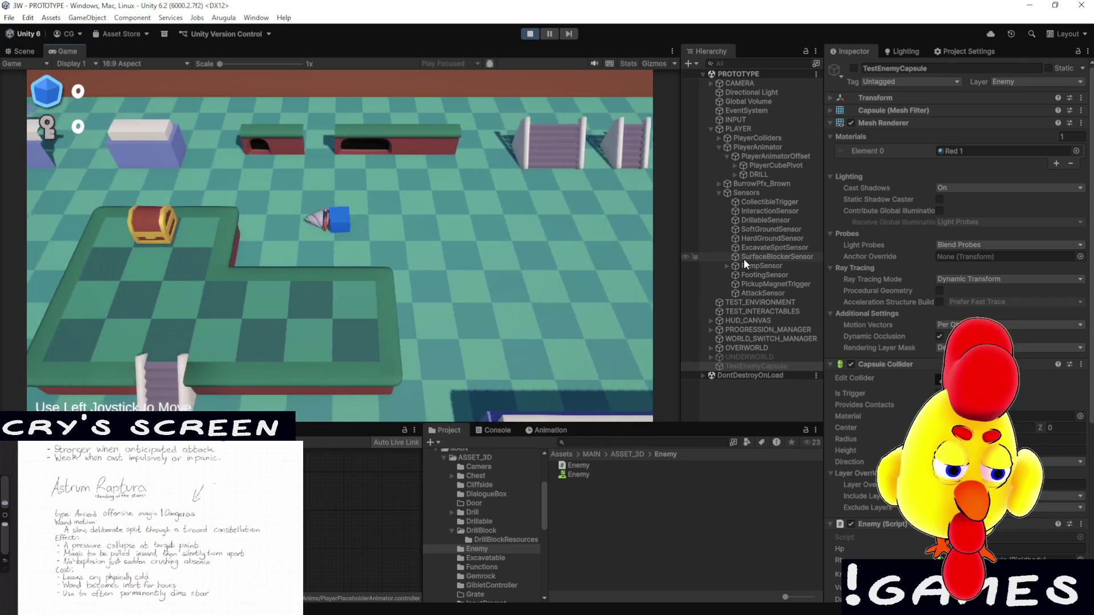
pyautogui.press('s')
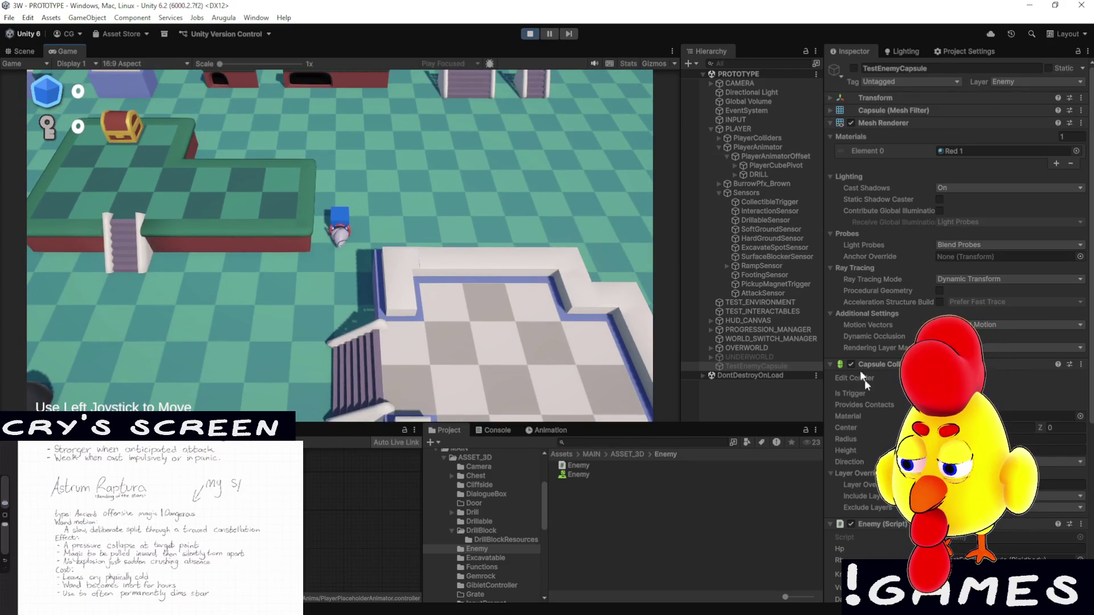
pyautogui.scroll(-10, 865, 381)
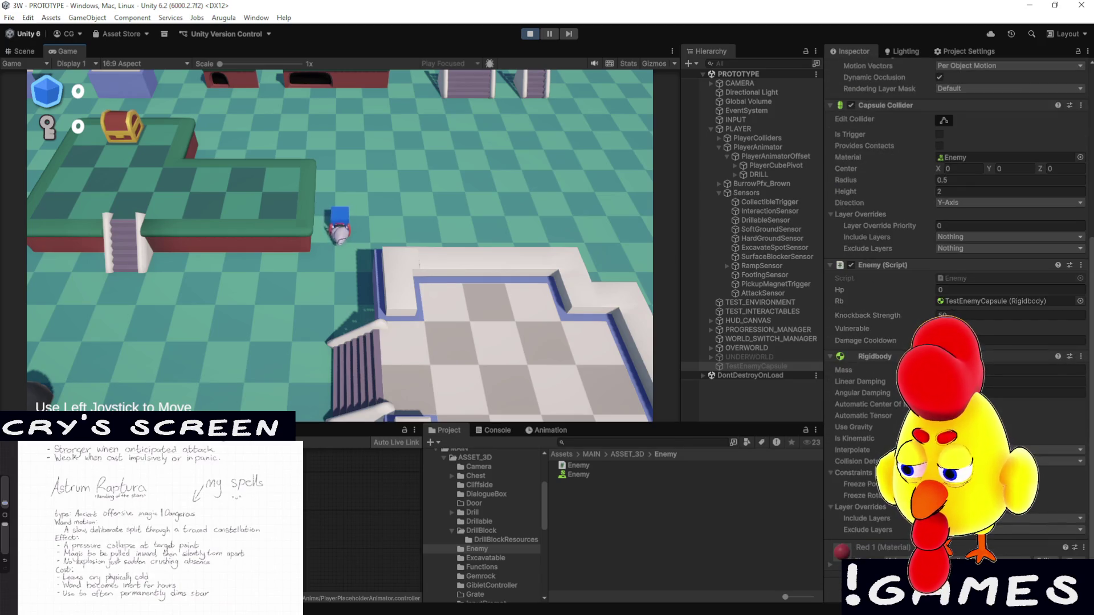
pyautogui.press('a')
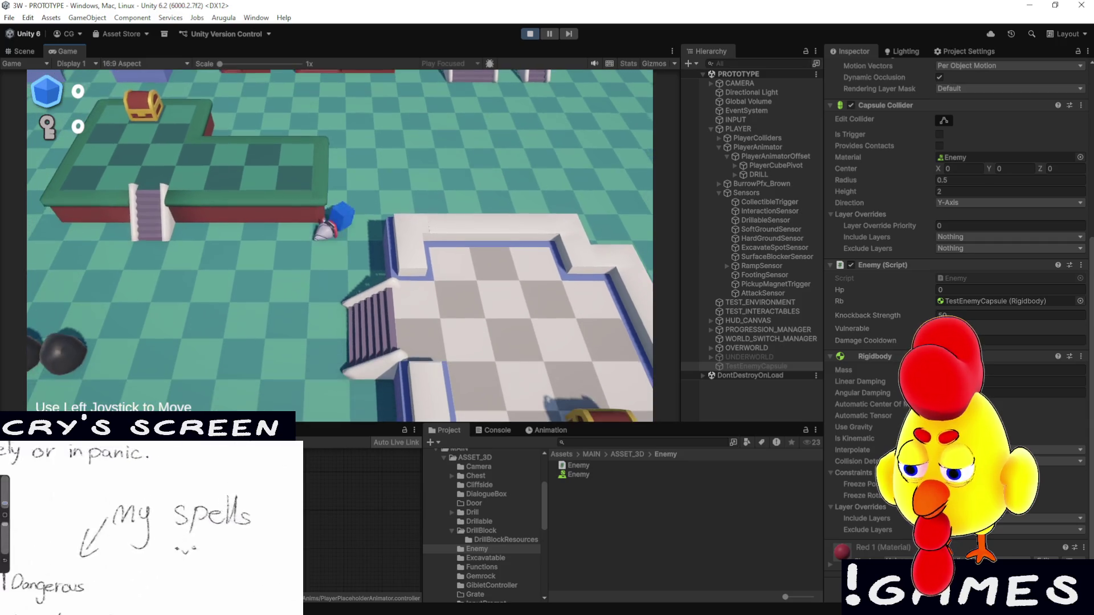
pyautogui.press('w')
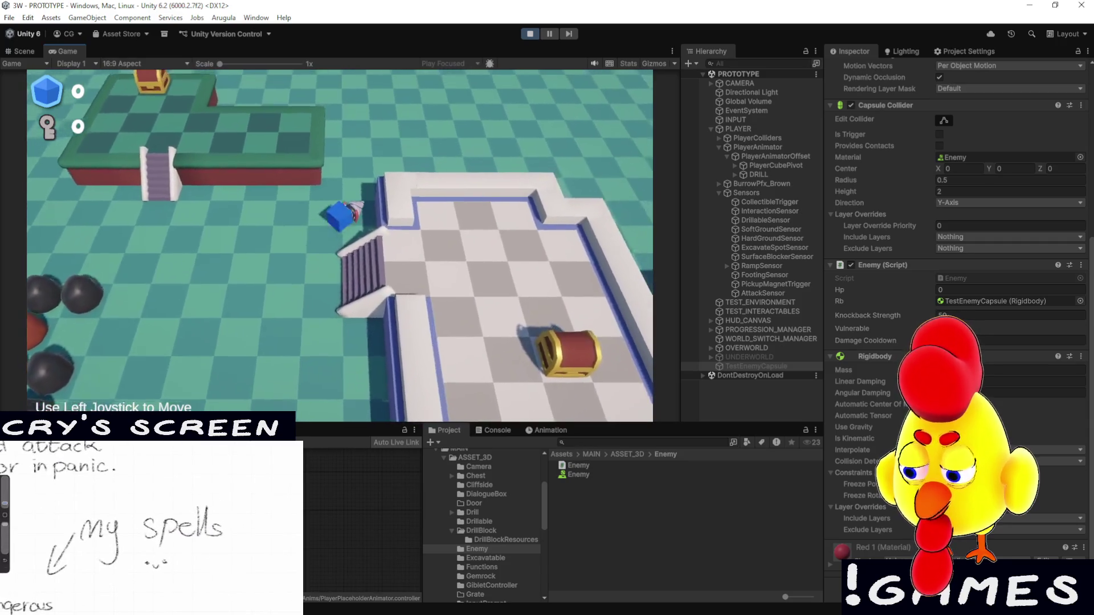
# Restart the playtest and drive the player into the enemy capsule again
pyautogui.press('d')
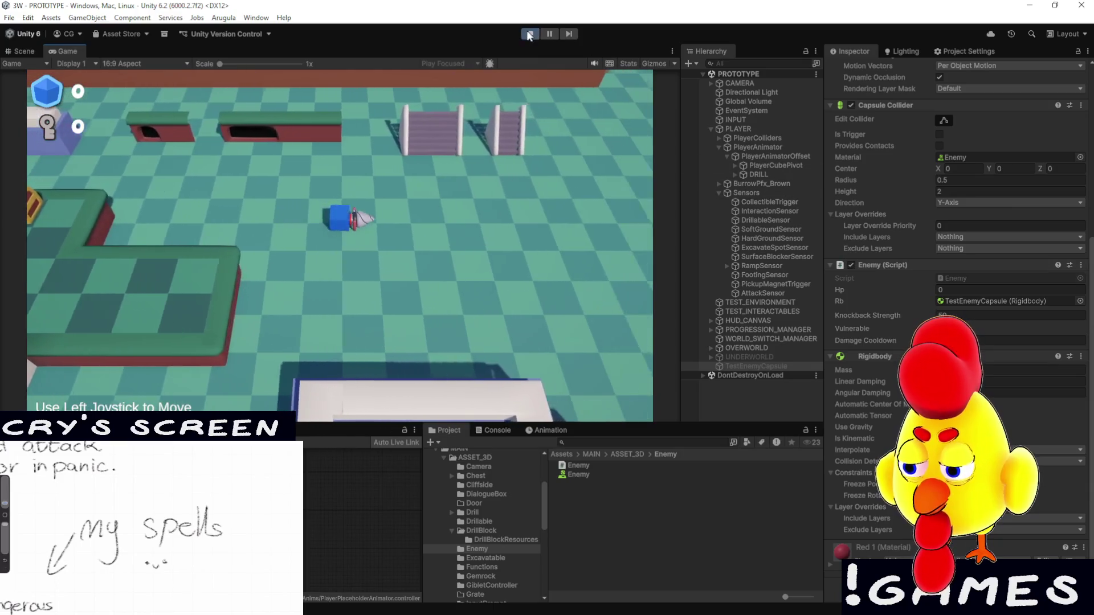
pyautogui.click(525, 32)
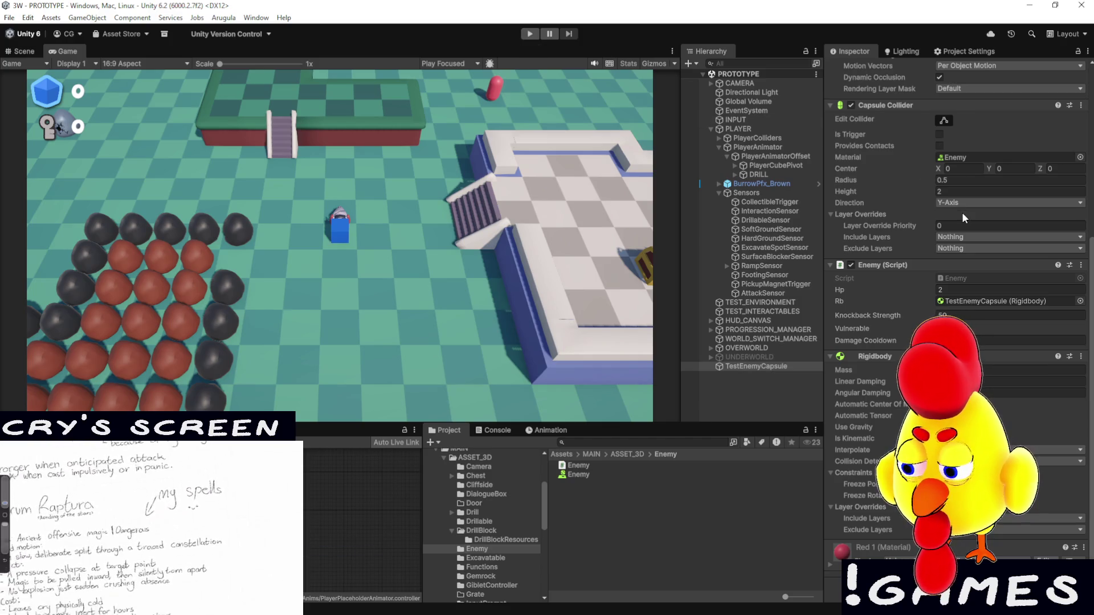
pyautogui.click(531, 33)
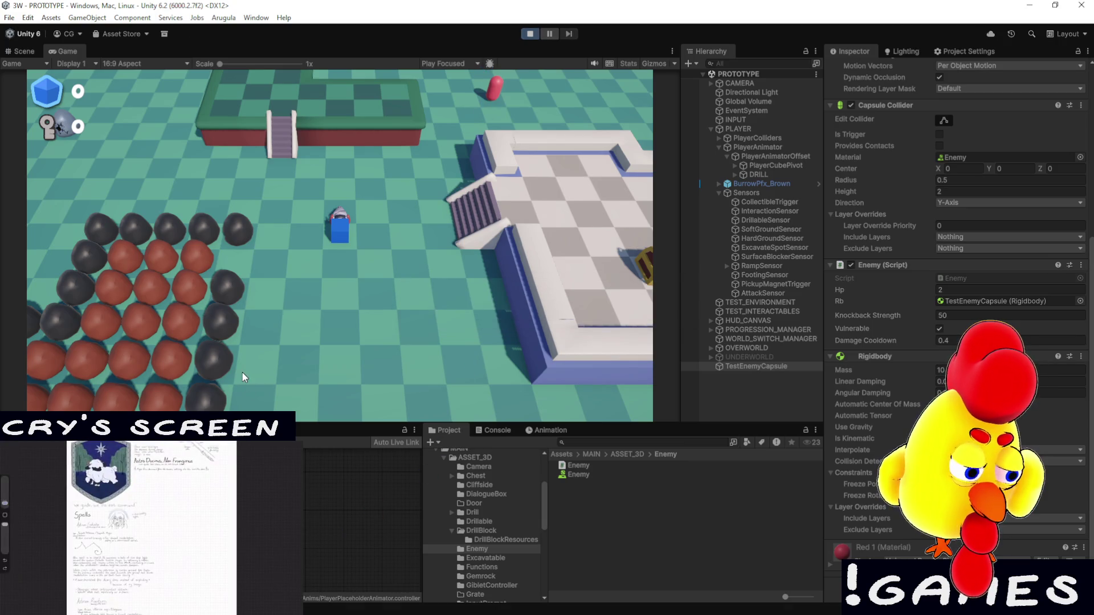
pyautogui.press('w')
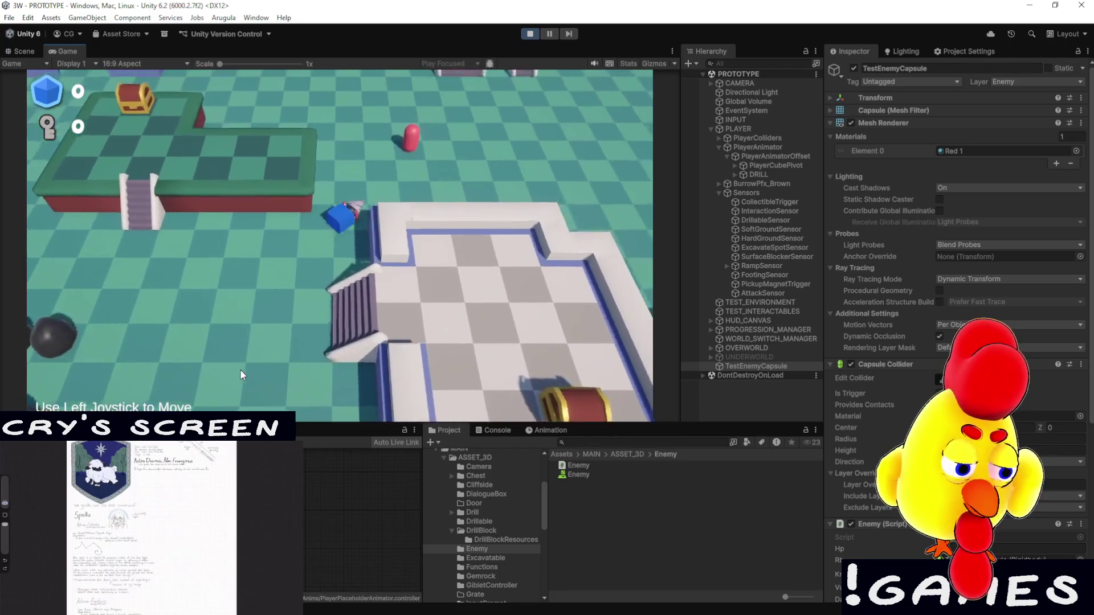
pyautogui.press('a')
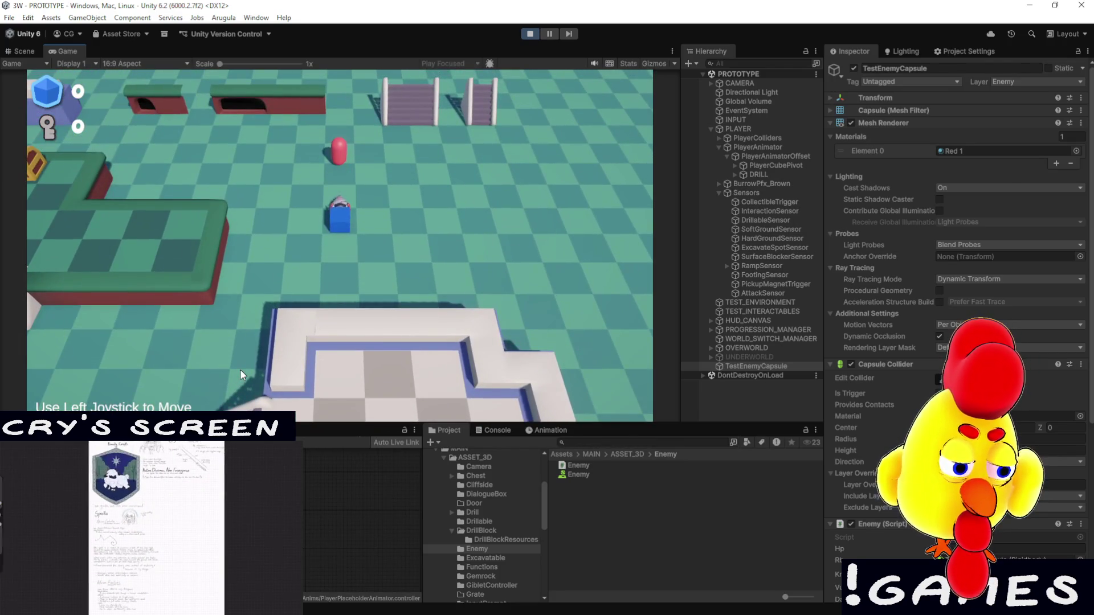
pyautogui.press('d')
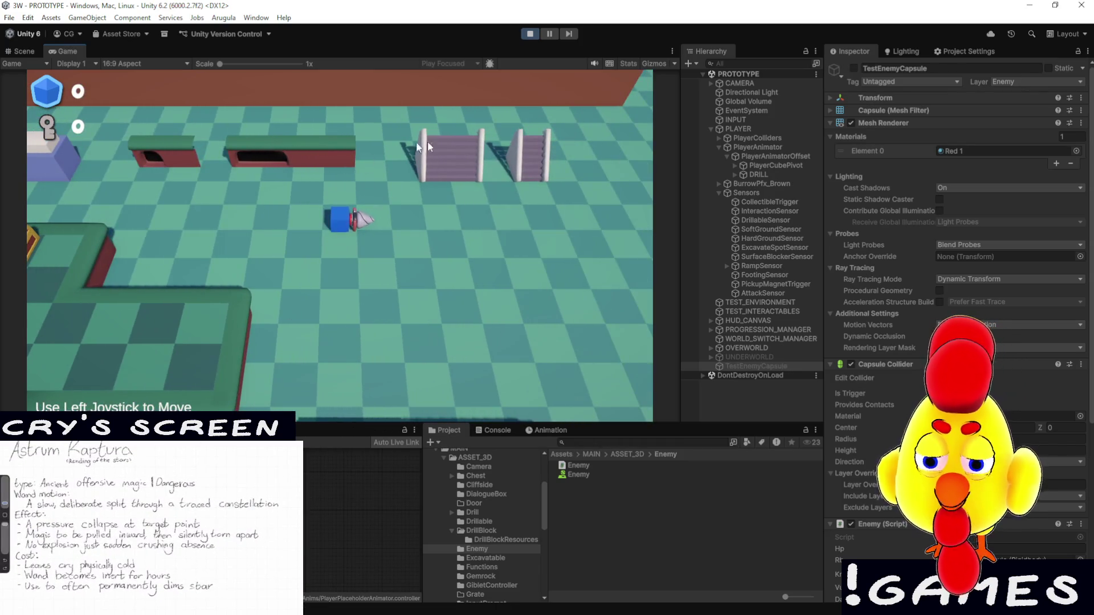
pyautogui.click(531, 33)
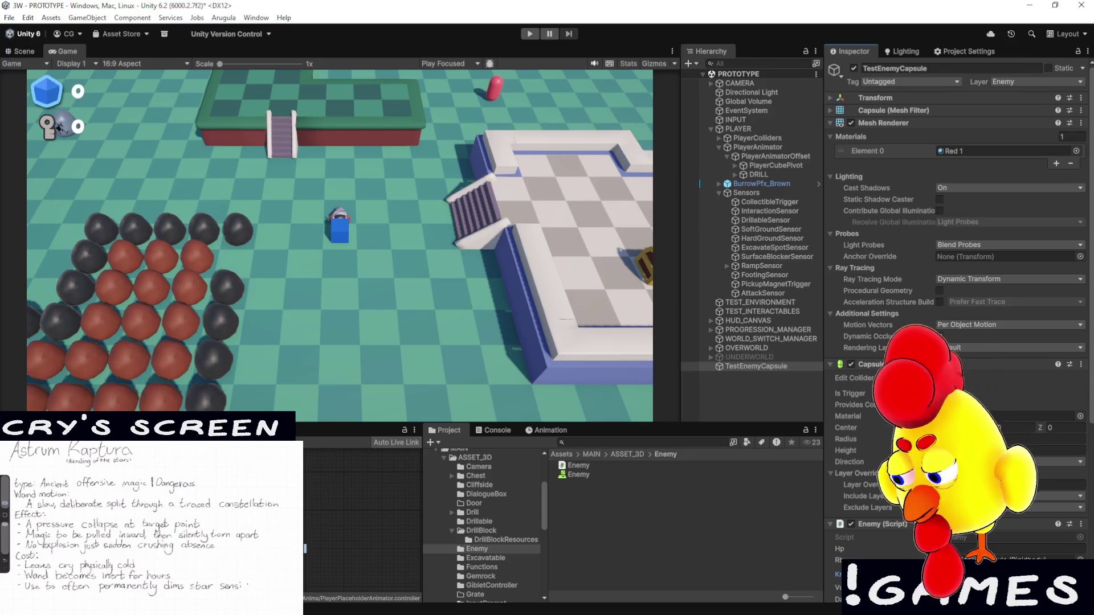
# Run another playtest, moving the player to a new area before stopping
pyautogui.click(529, 34)
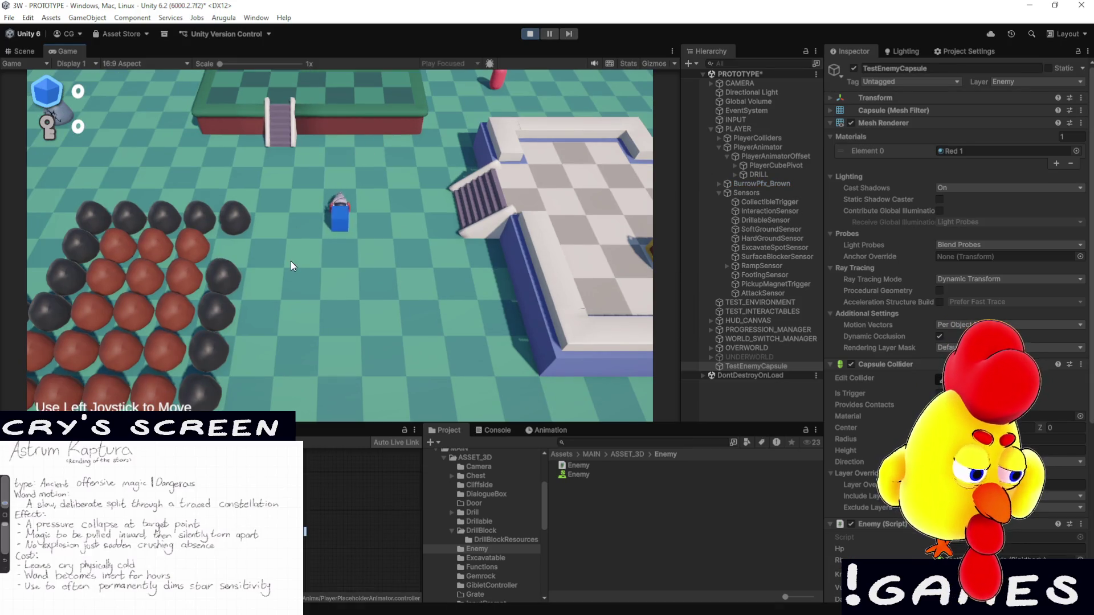
pyautogui.press('w')
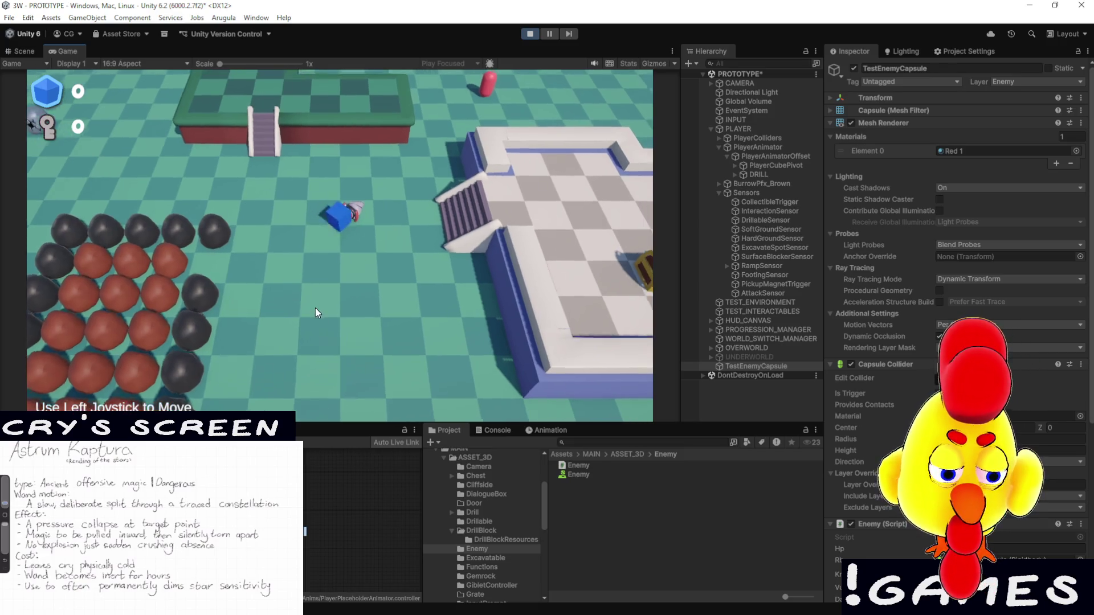
pyautogui.press('a')
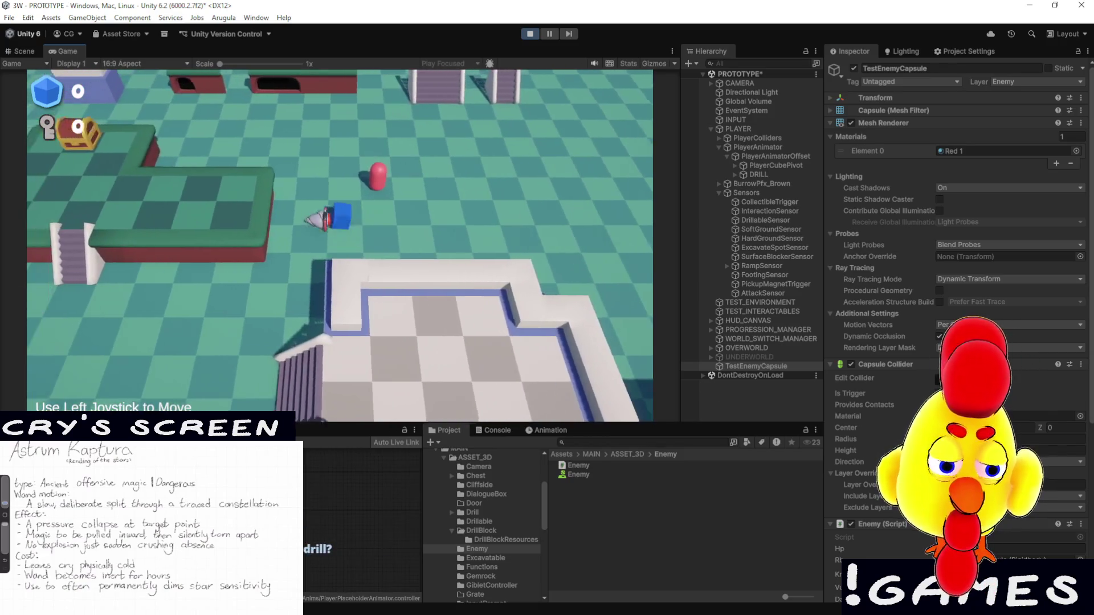
pyautogui.press('d')
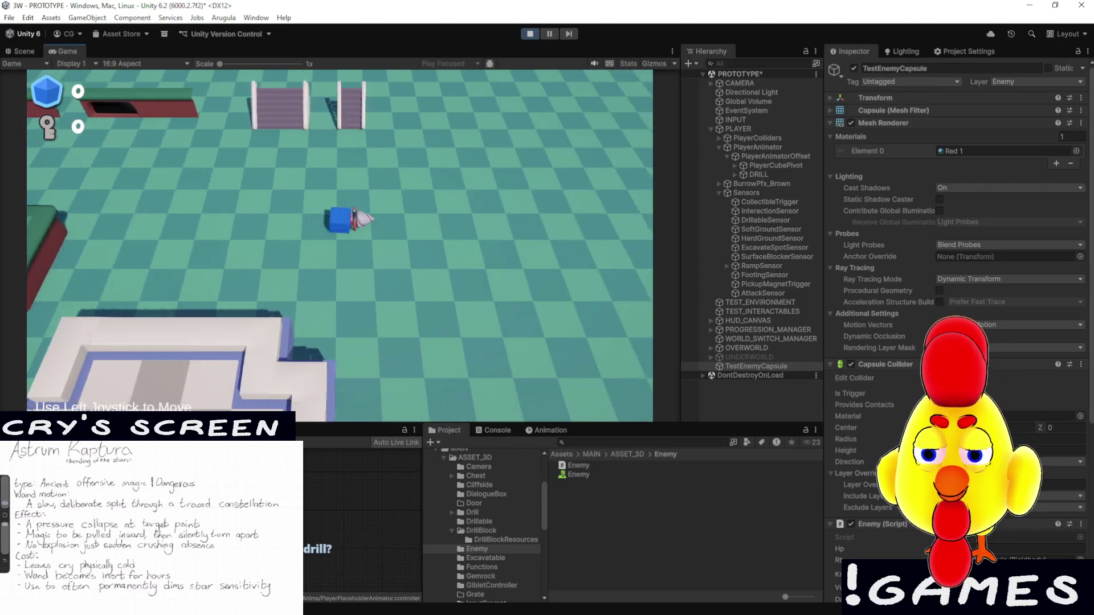
pyautogui.click(531, 36)
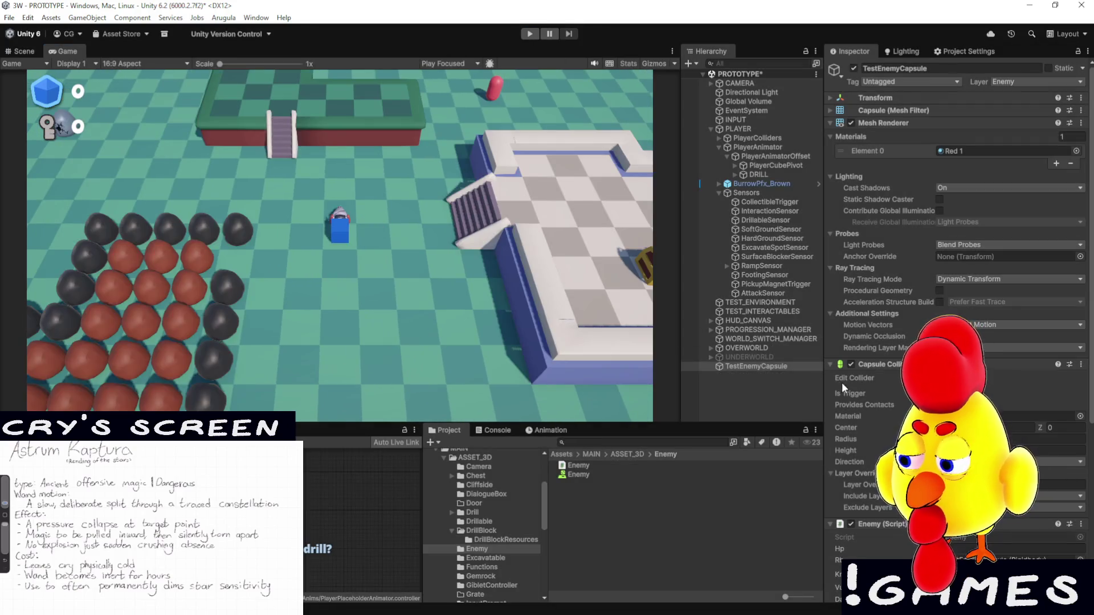
# Raise Knockback Strength to 150, replay, and bring Enemy.cs forward in Visual Studio
pyautogui.scroll(-5, 925, 274)
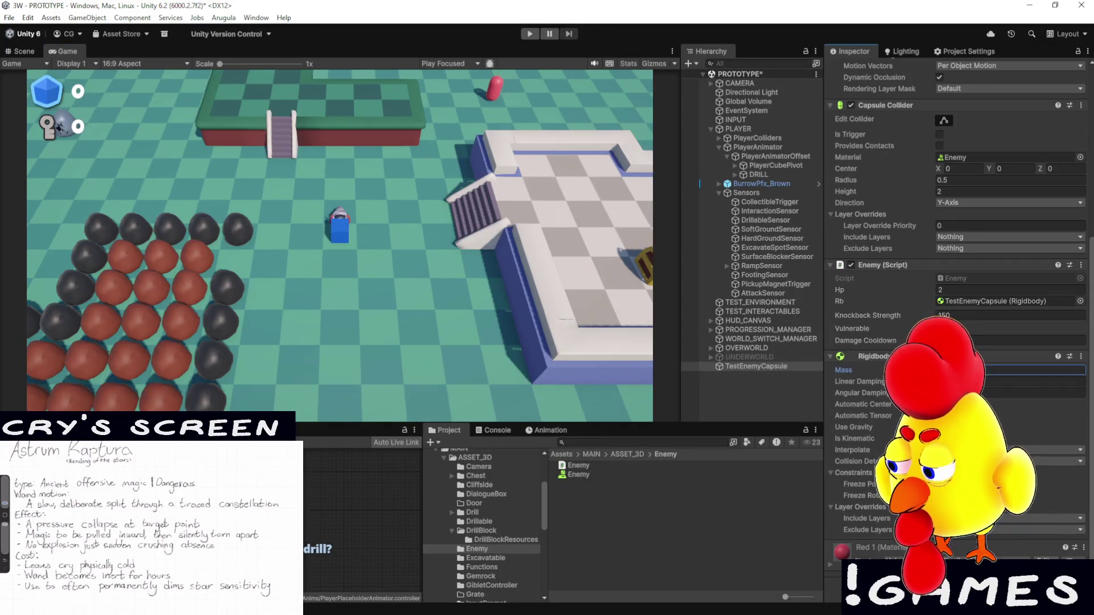
pyautogui.click(957, 371)
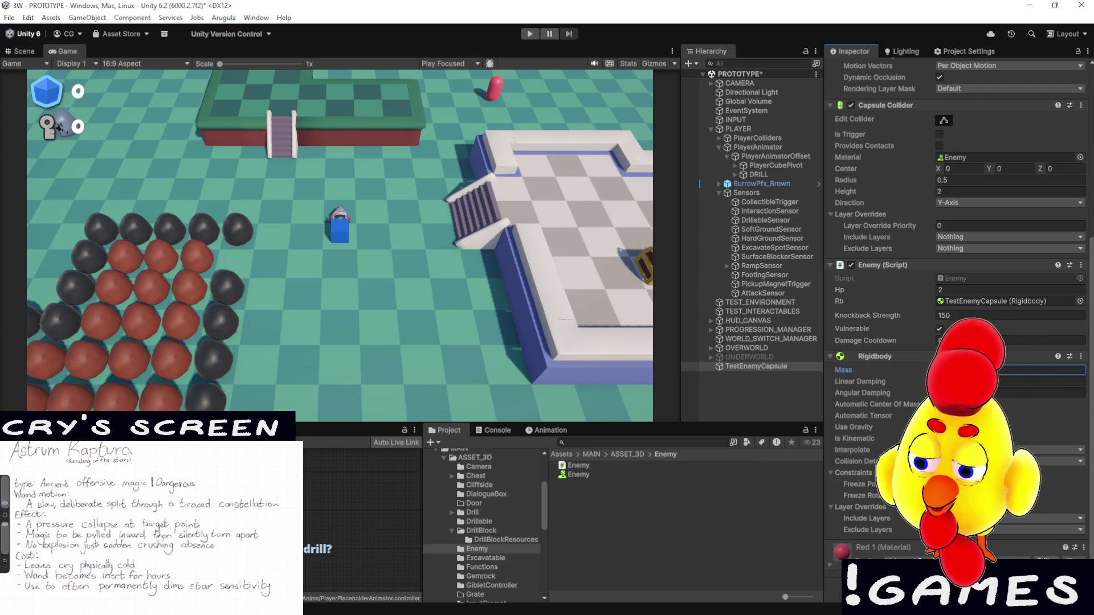
pyautogui.click(532, 34)
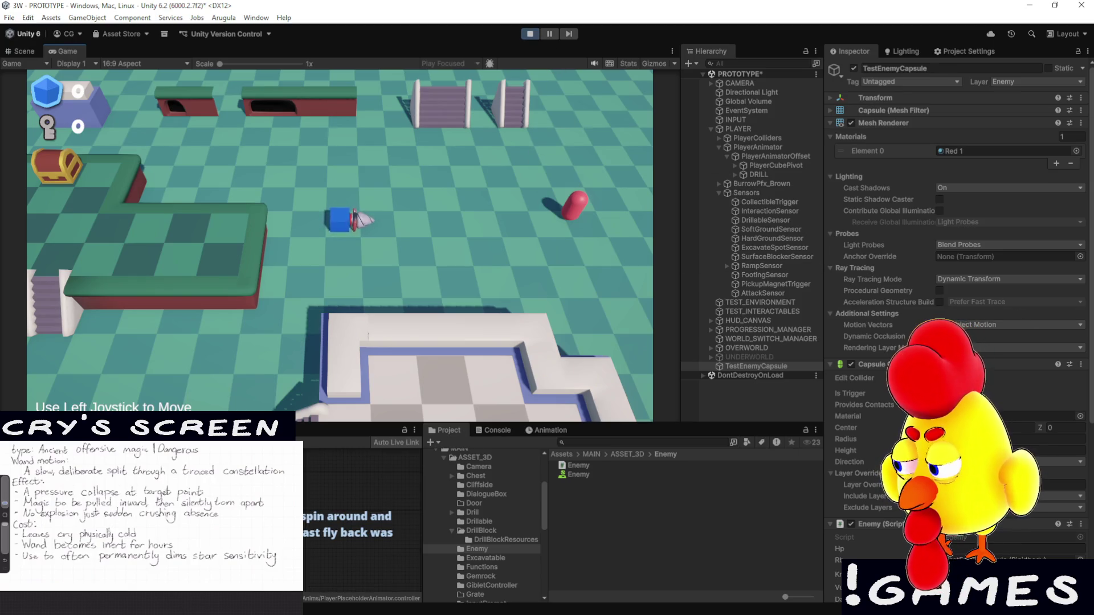
pyautogui.hotkey('alt', 'Tab')
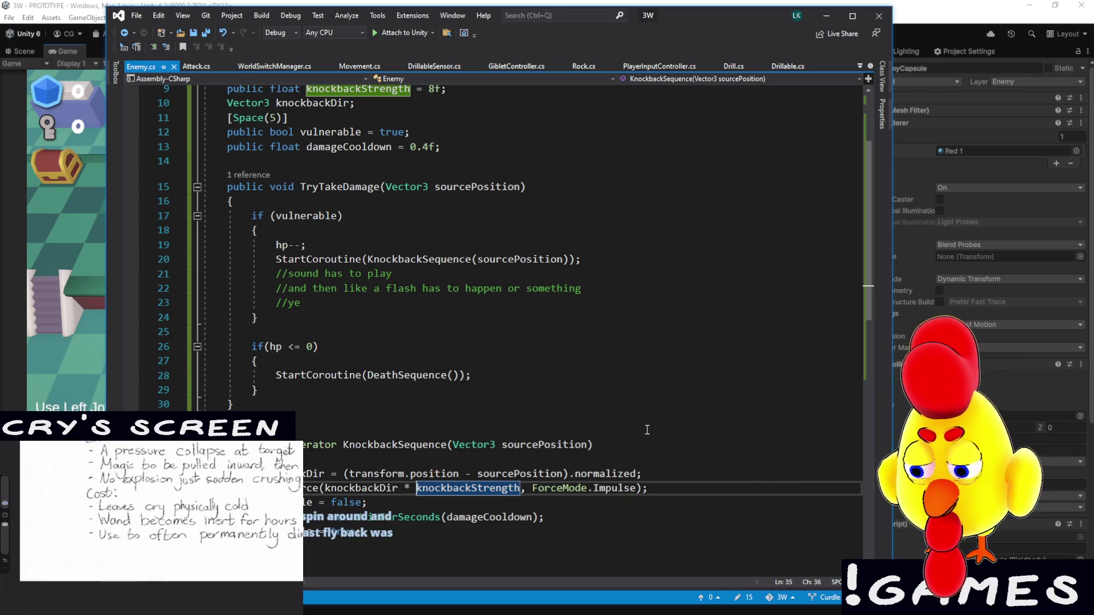
# Add 'knockbackDir.y = 0;' below the knockbackDir line in KnockbackSequence and save Enemy.cs
pyautogui.hotkey('alt', 'Tab')
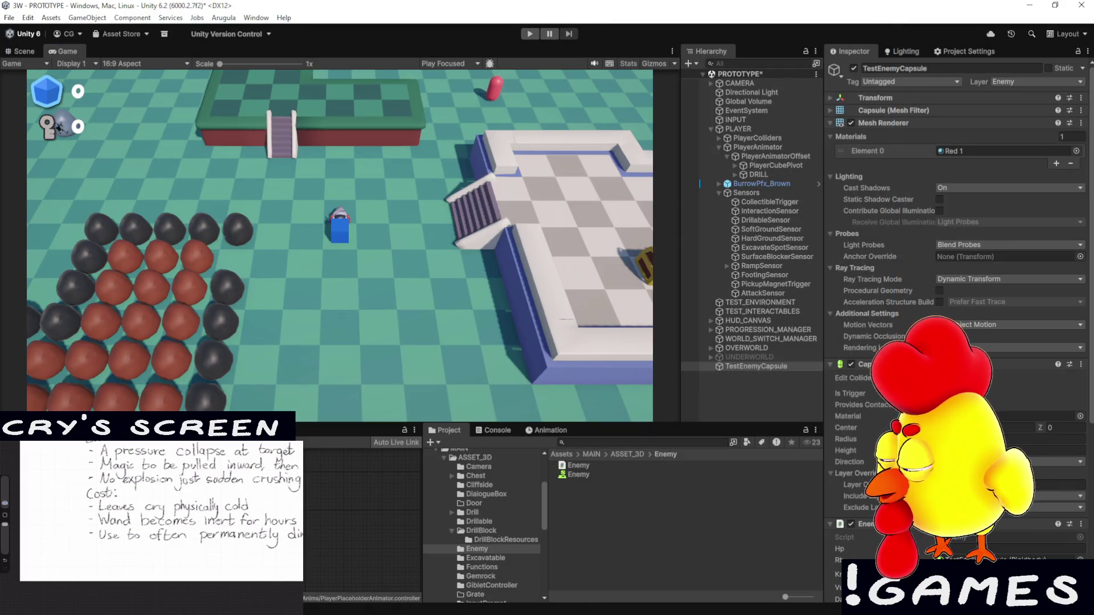
pyautogui.hotkey('alt', 'Tab')
pyautogui.scroll(-4, 316, 347)
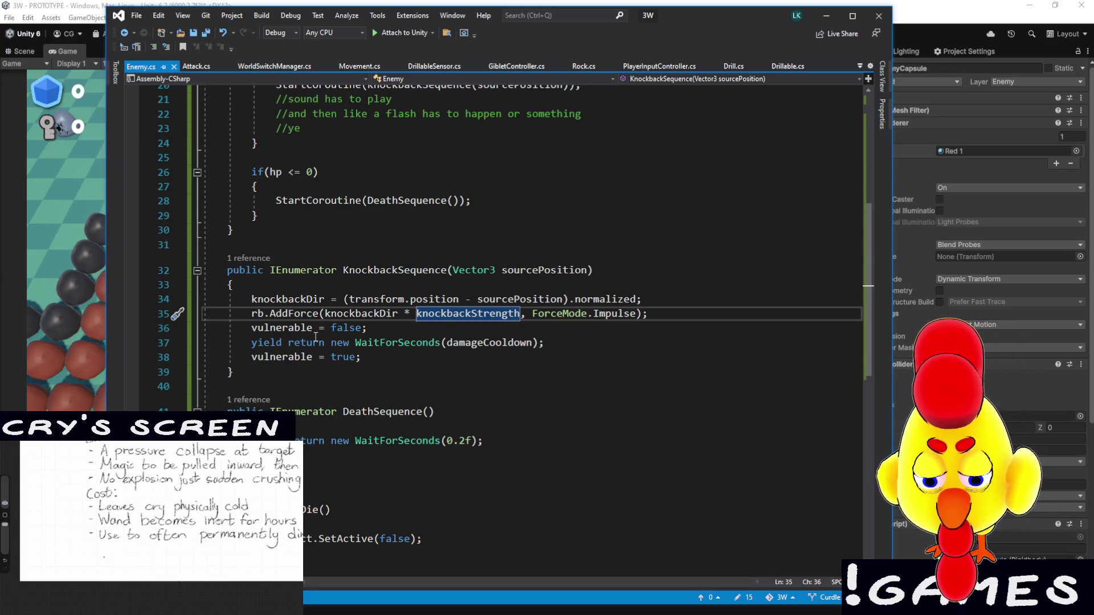
pyautogui.click(666, 301)
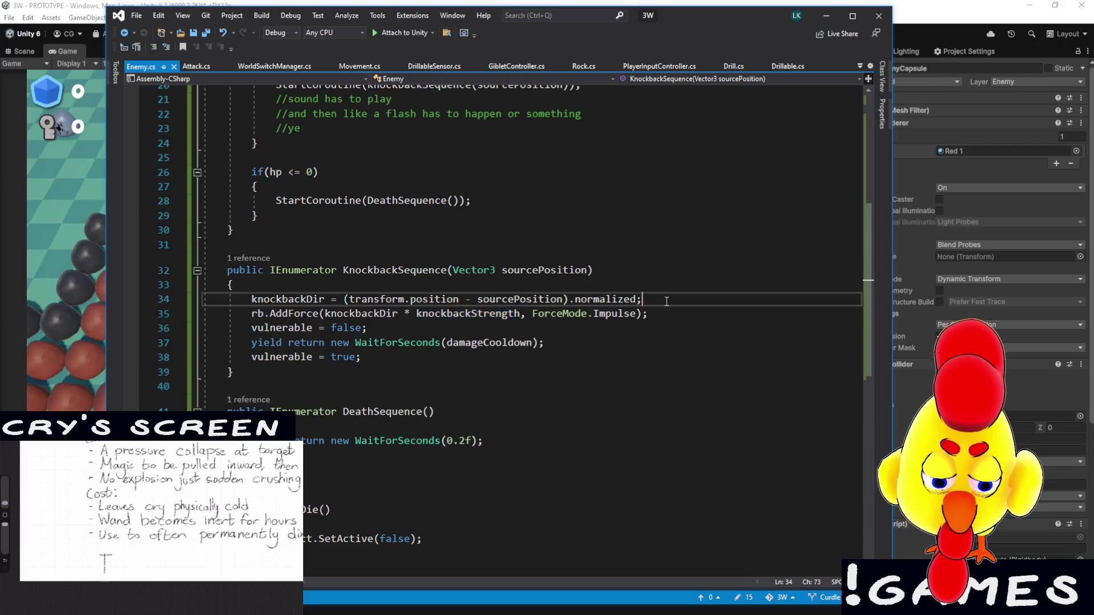
pyautogui.press('Return')
pyautogui.write('knock')
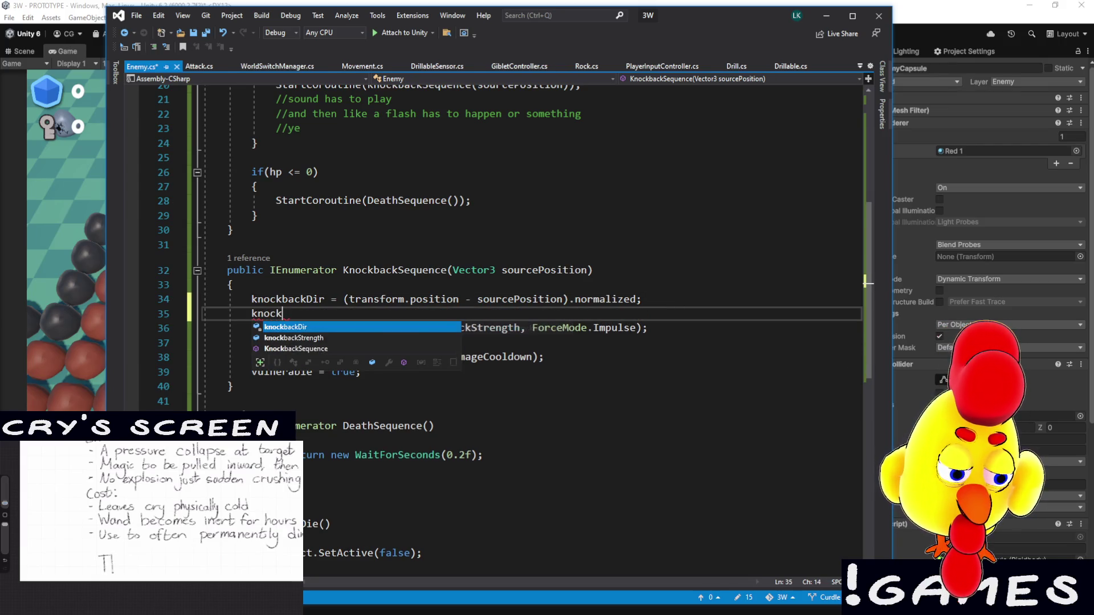
pyautogui.press('Tab')
pyautogui.write('.y')
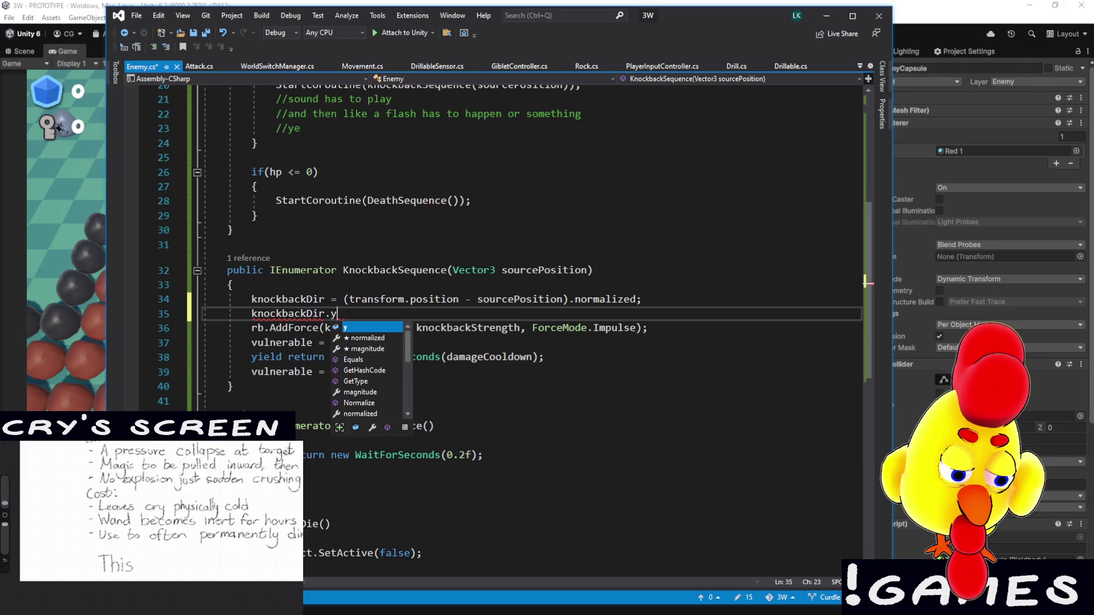
pyautogui.write(' = 0')
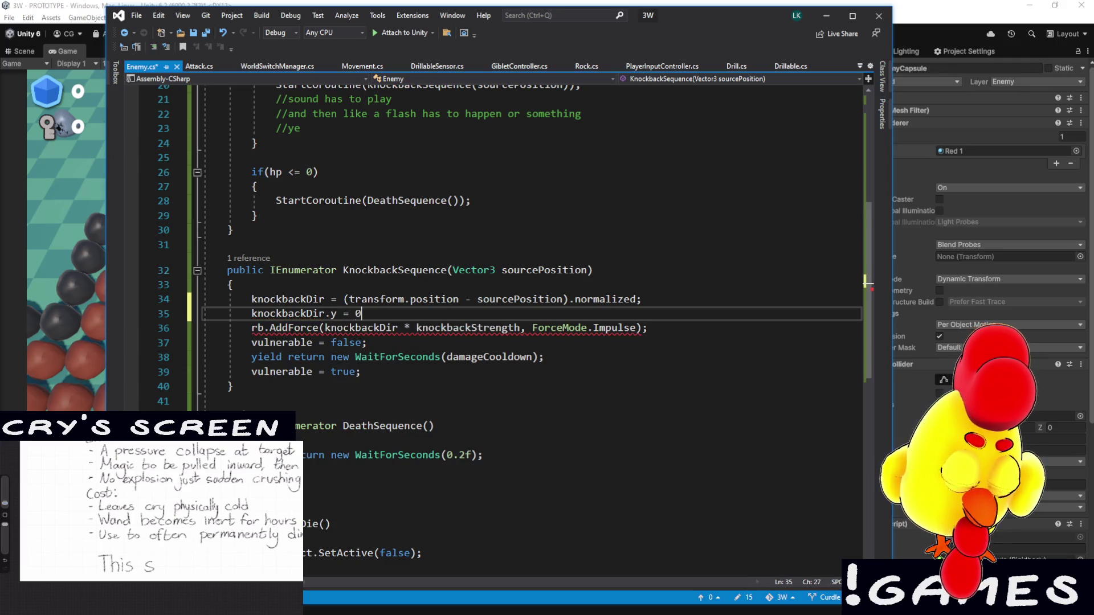
pyautogui.write(';')
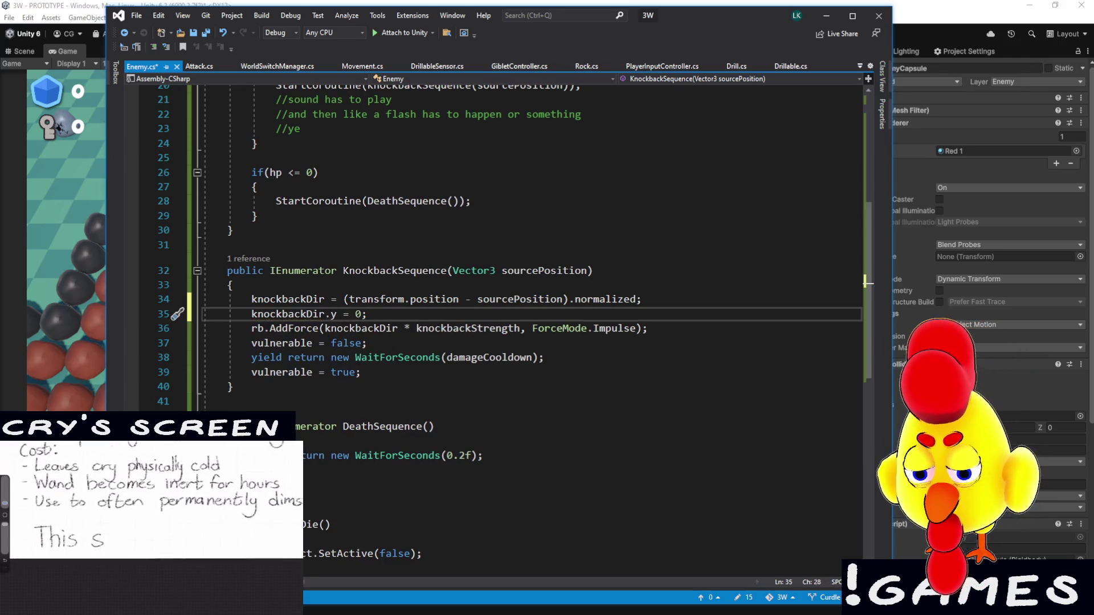
pyautogui.hotkey('ctrl', 's')
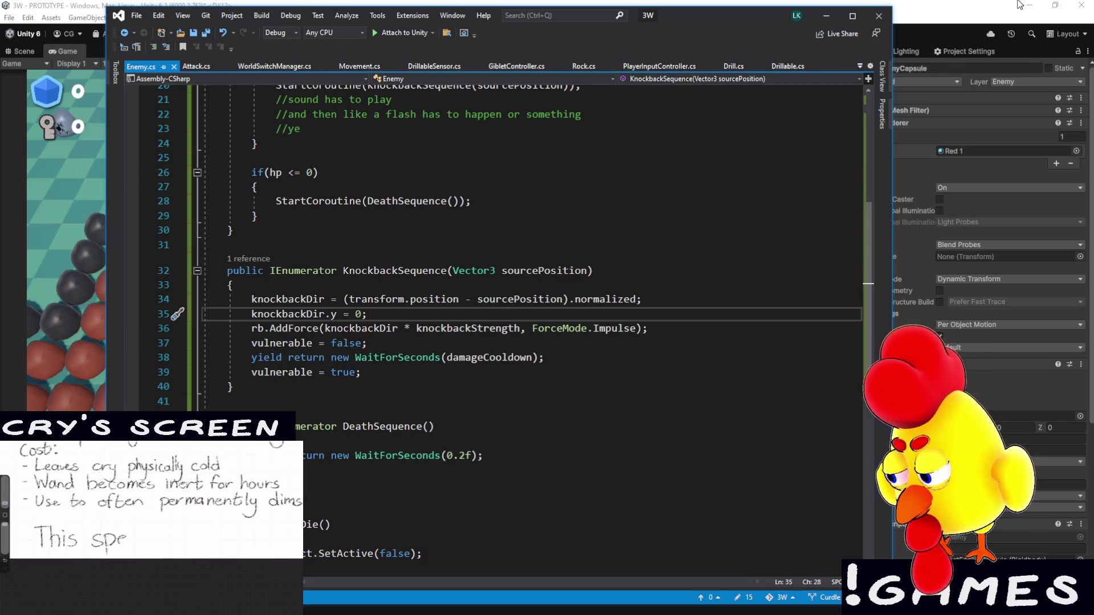
pyautogui.click(1020, 5)
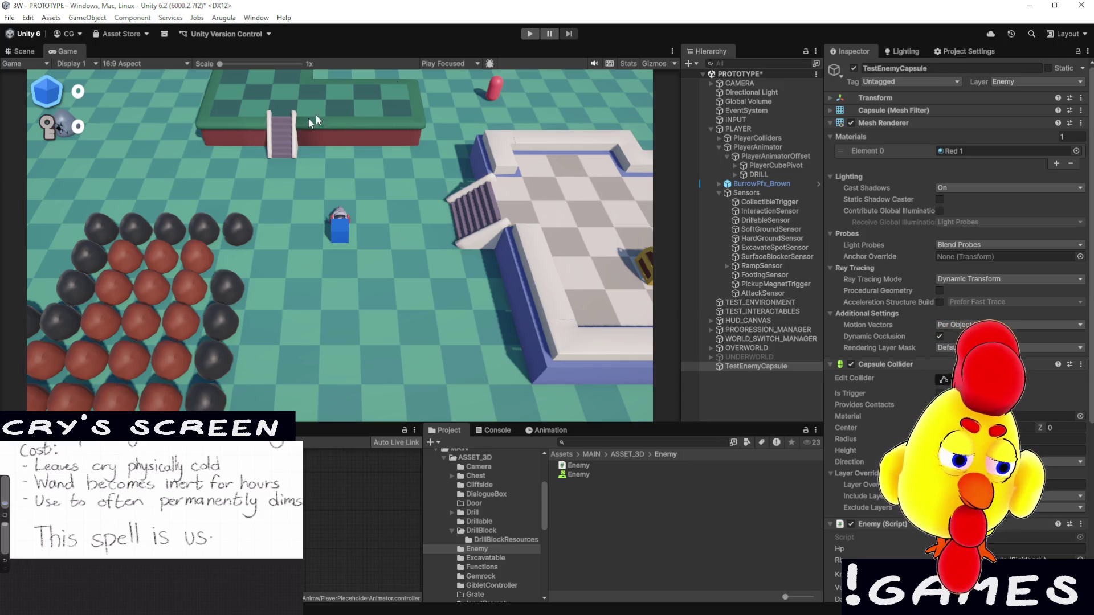
# Playtest the flattened knockback, driving the player up and down the level, then stop
pyautogui.click(529, 34)
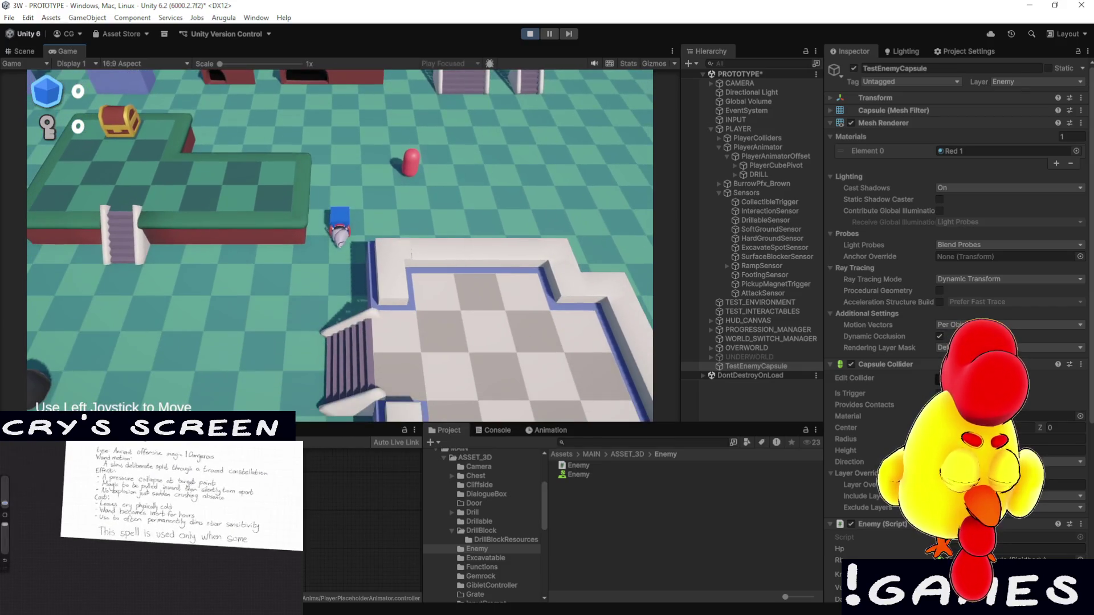
pyautogui.press('w')
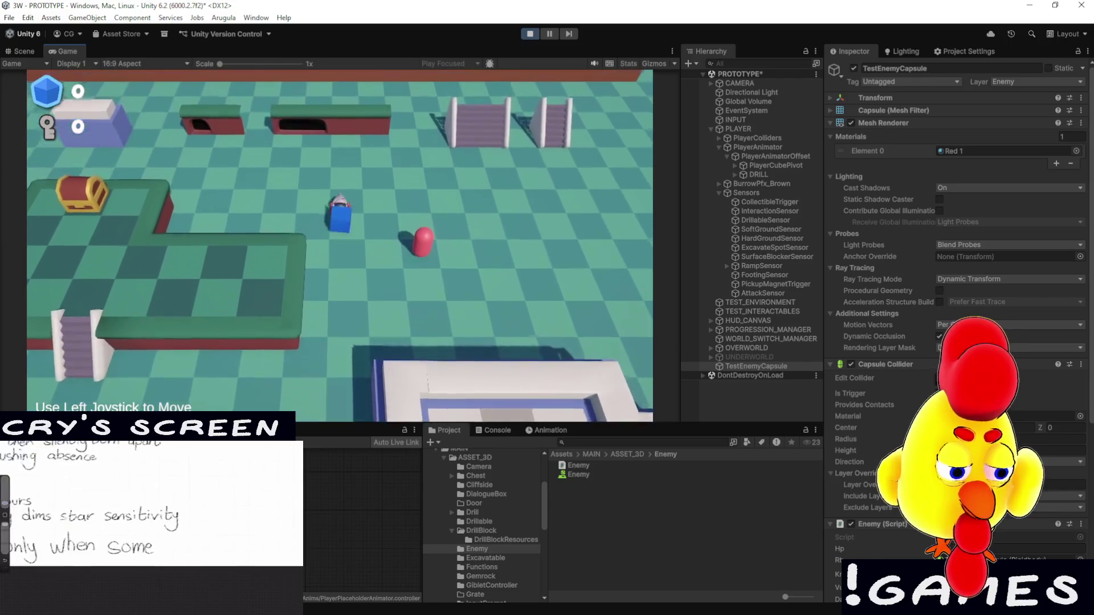
pyautogui.press('s')
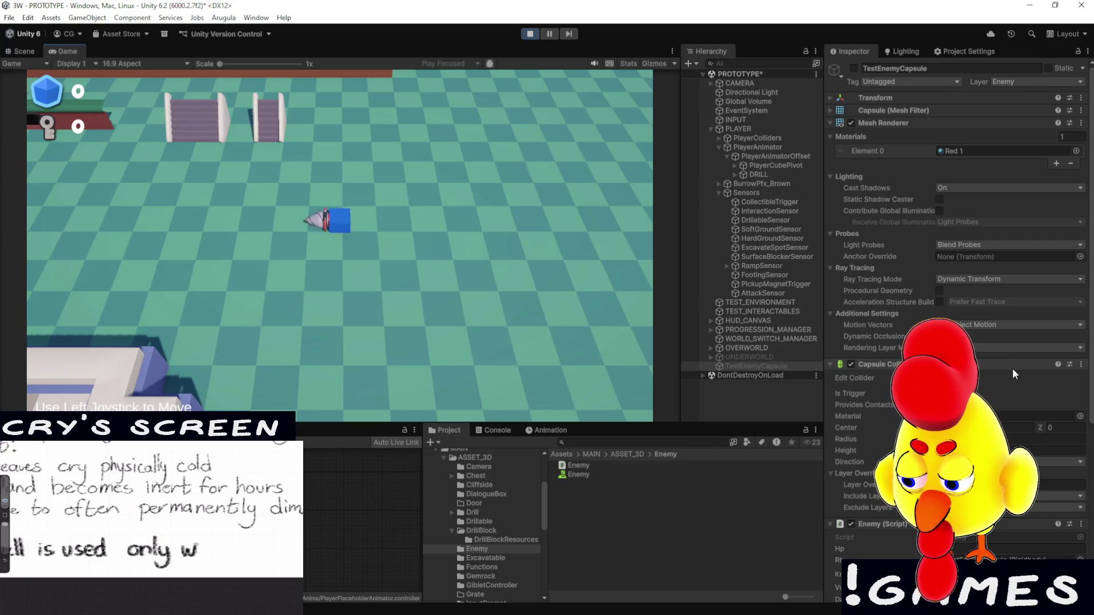
pyautogui.scroll(-3, 1011, 369)
pyautogui.click(530, 34)
# Select PLAYER to inspect its Rigidbody and Attack script settings
pyautogui.scroll(-3, 1052, 426)
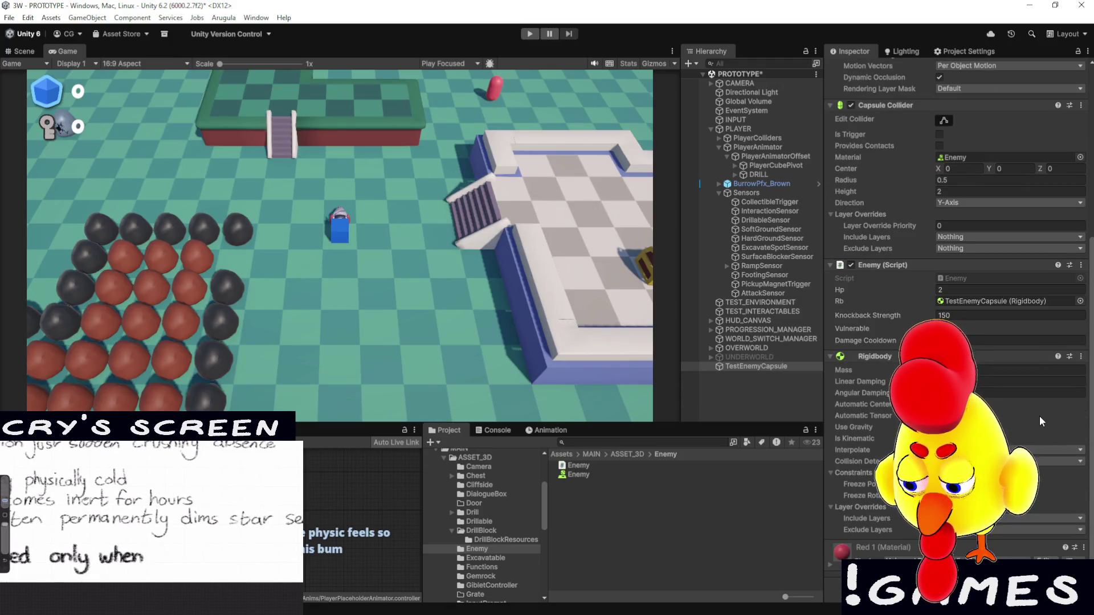
pyautogui.click(762, 128)
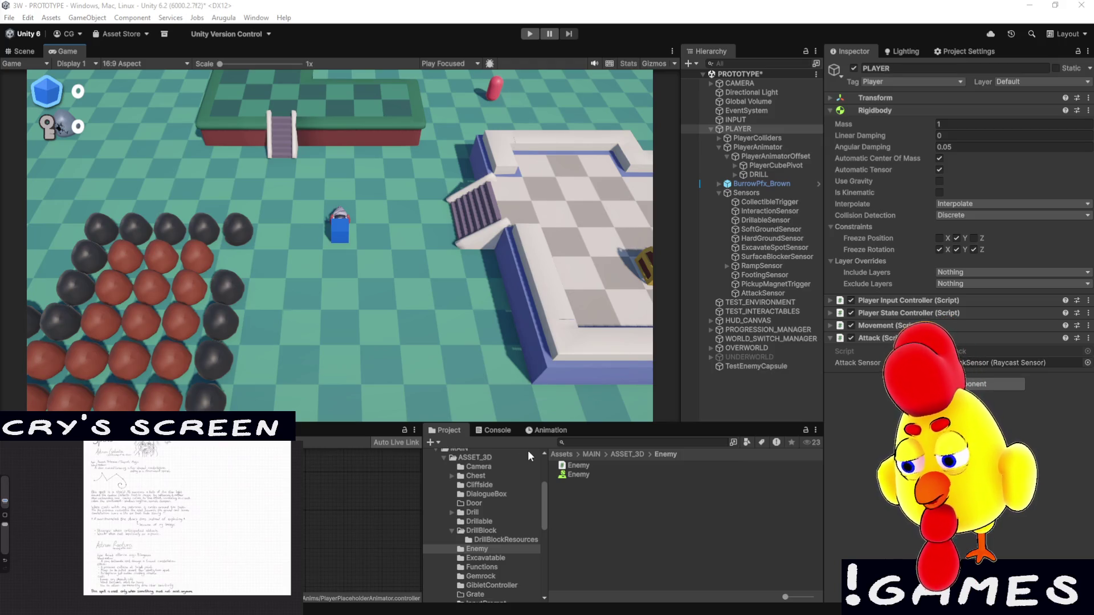
# Start a fresh playtest and maximize the Game view to fill the editor
pyautogui.click(530, 34)
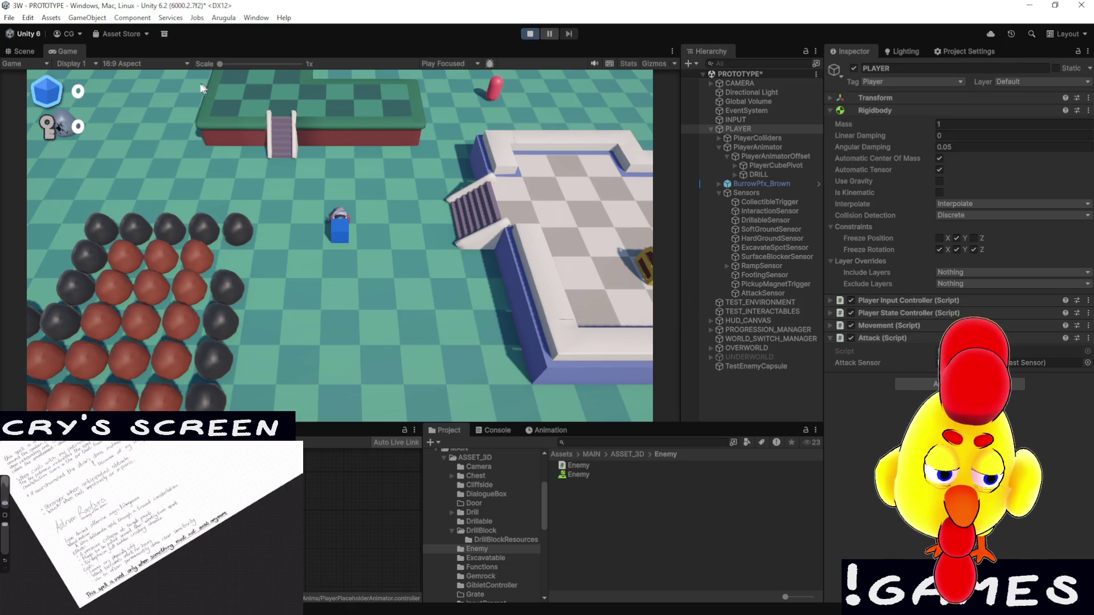
pyautogui.doubleClick(77, 52)
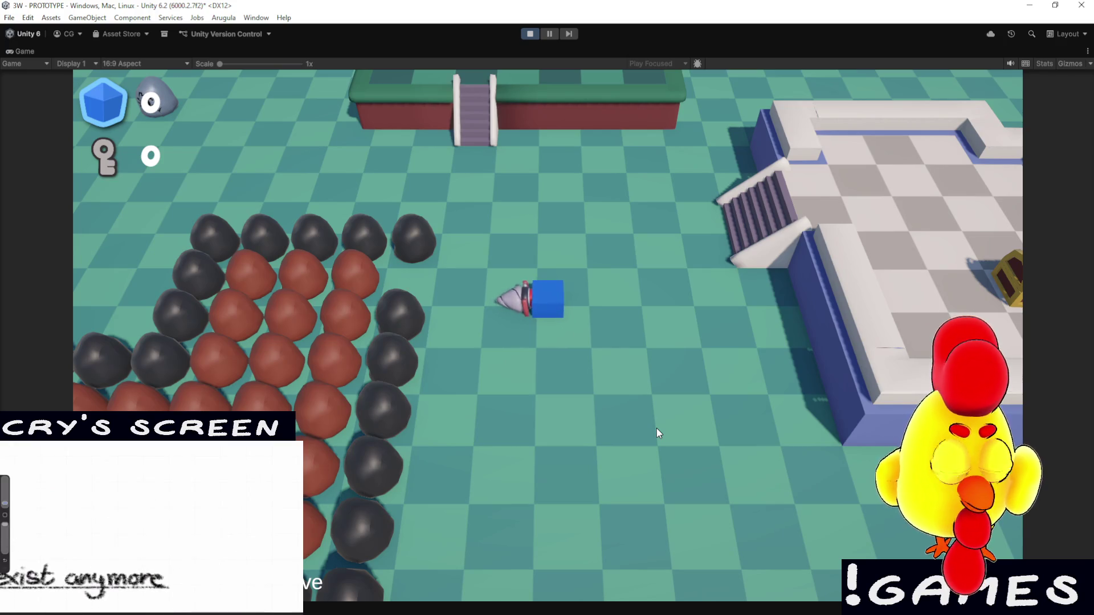
# Walk the character around to the chest platform's stairs
pyautogui.press('s')
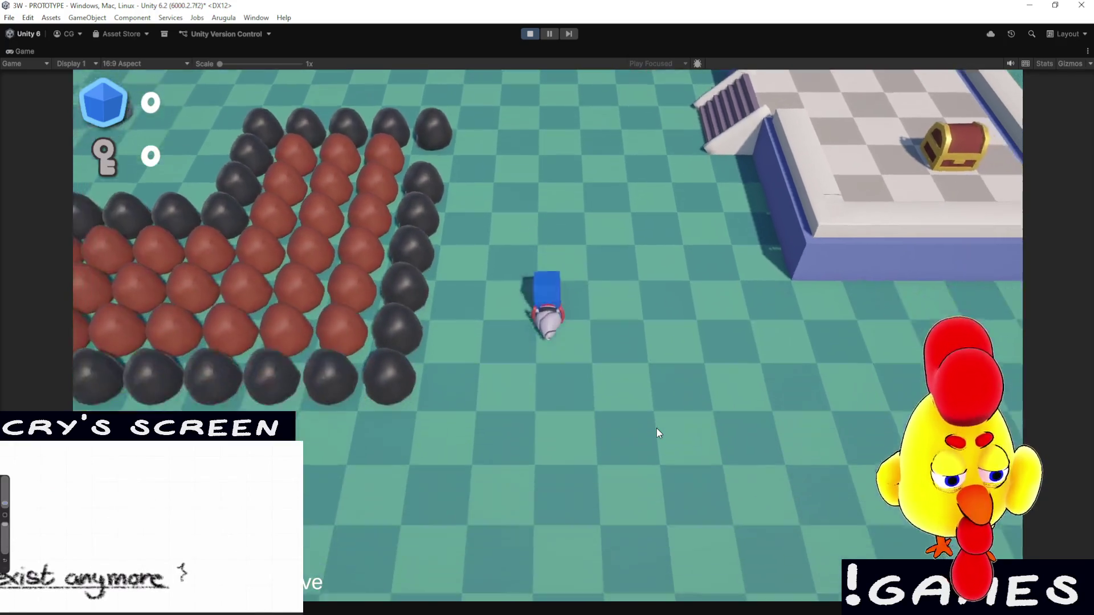
pyautogui.press('w')
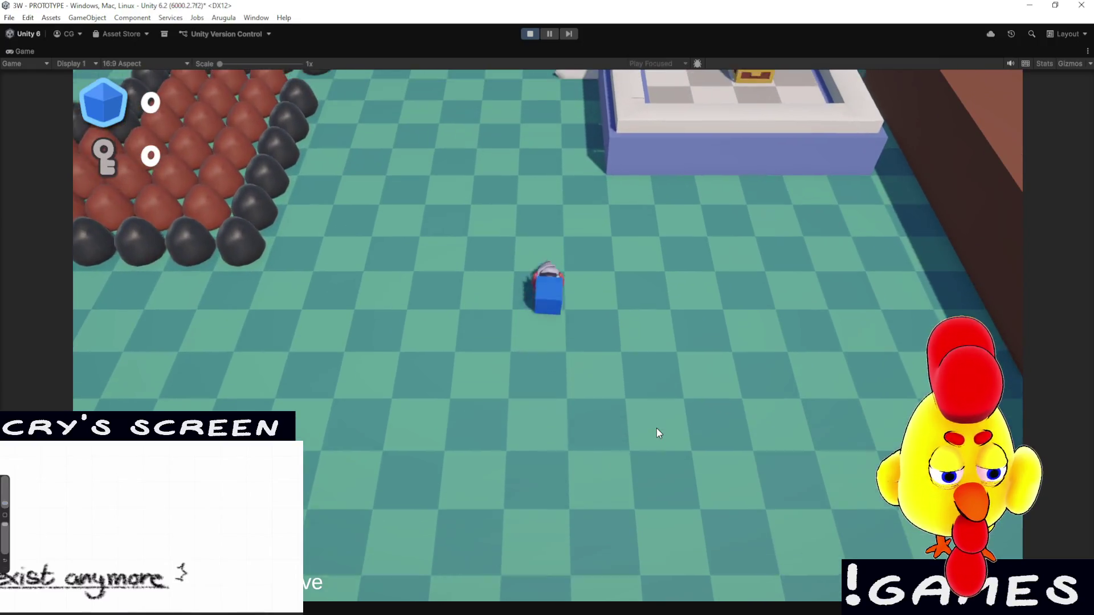
pyautogui.press('a')
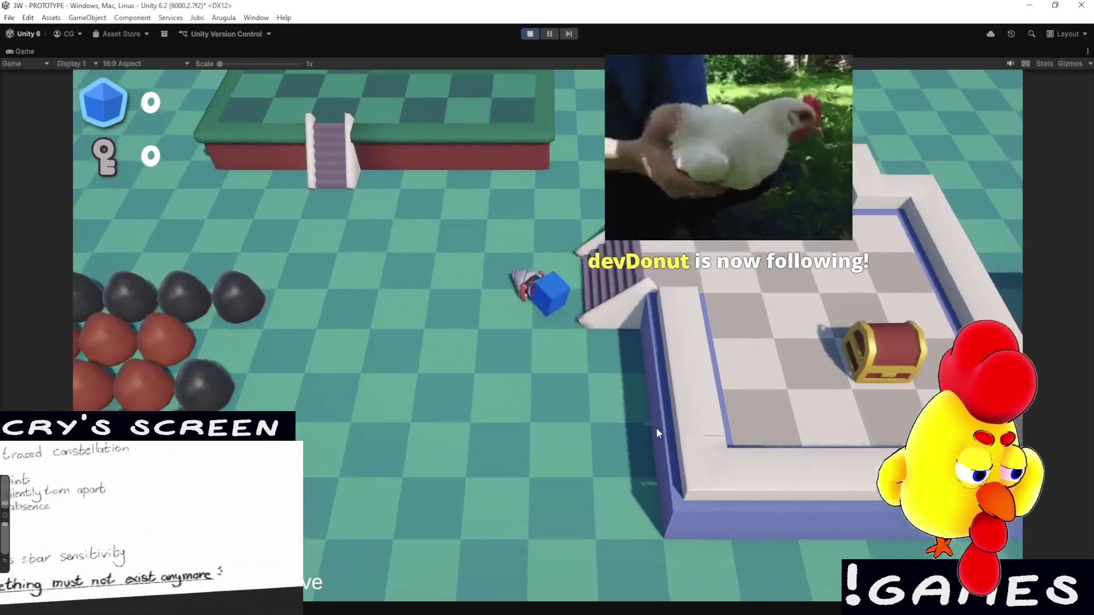
pyautogui.press('s')
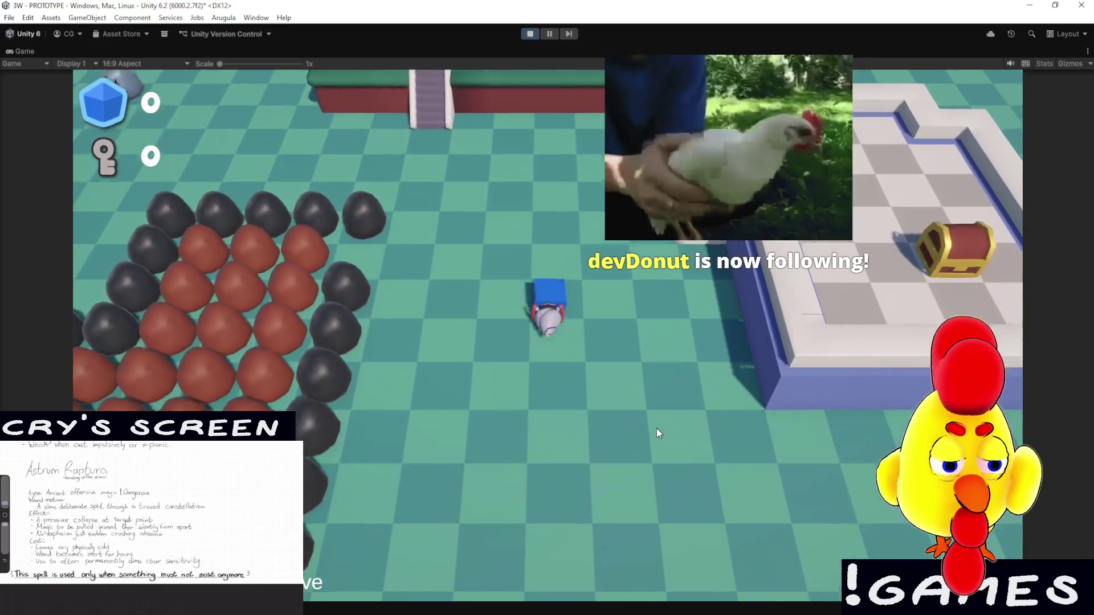
pyautogui.press('a')
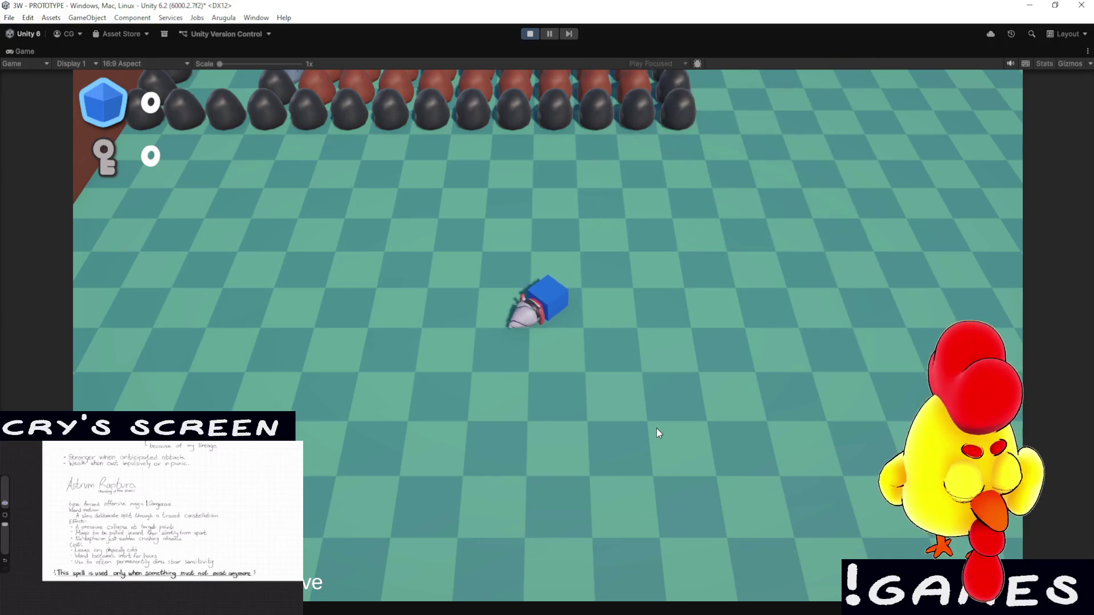
pyautogui.press('d')
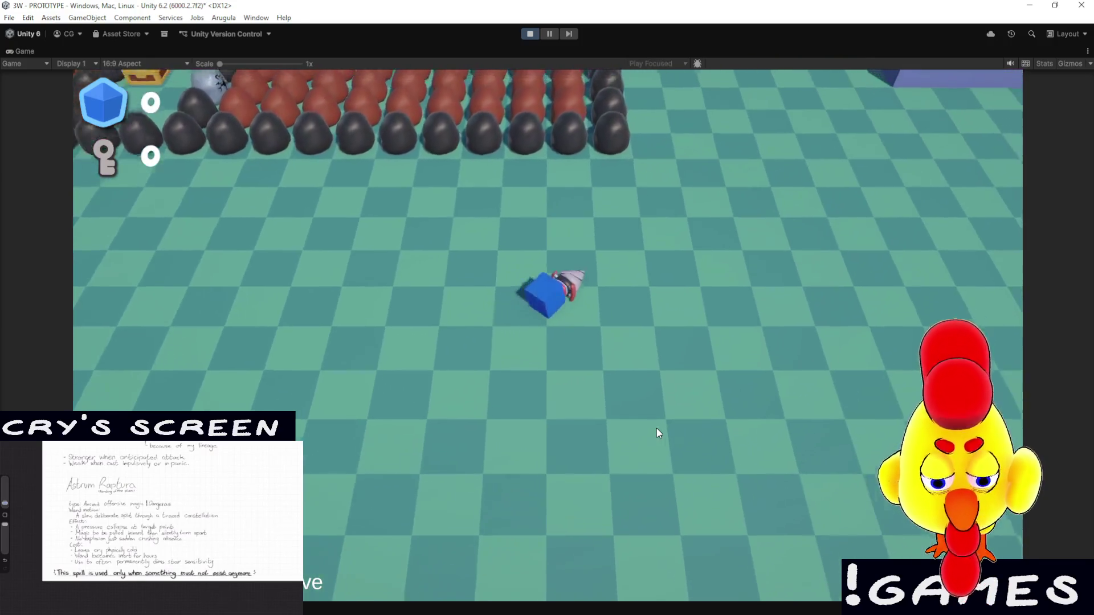
pyautogui.press('w')
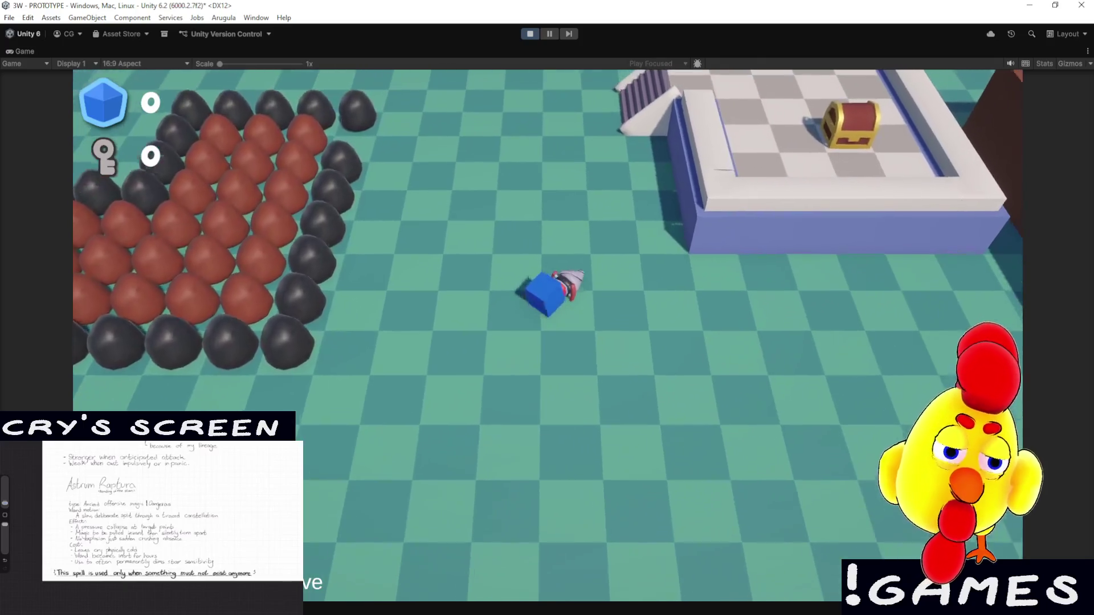
pyautogui.press('d')
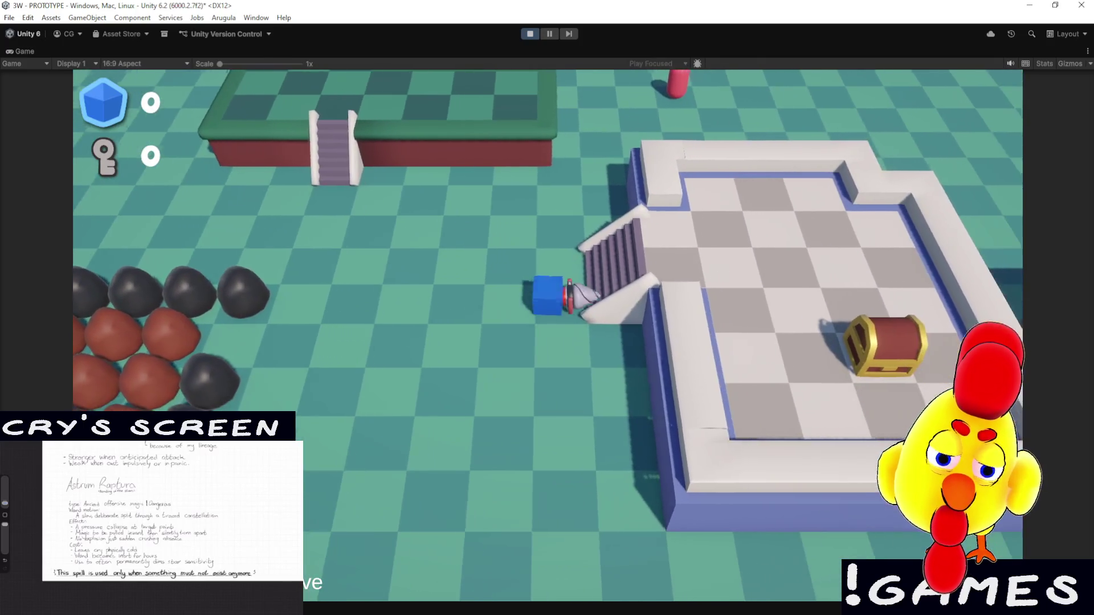
# Open the chest, collect its gems to reach 8, then head toward the red capsule
pyautogui.press('s')
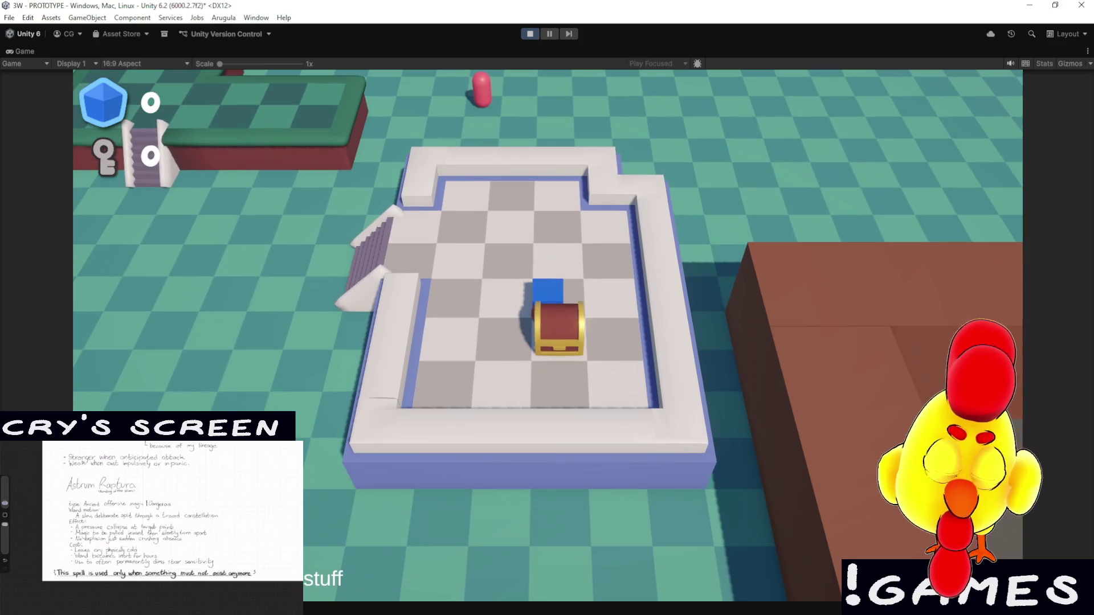
pyautogui.press('a')
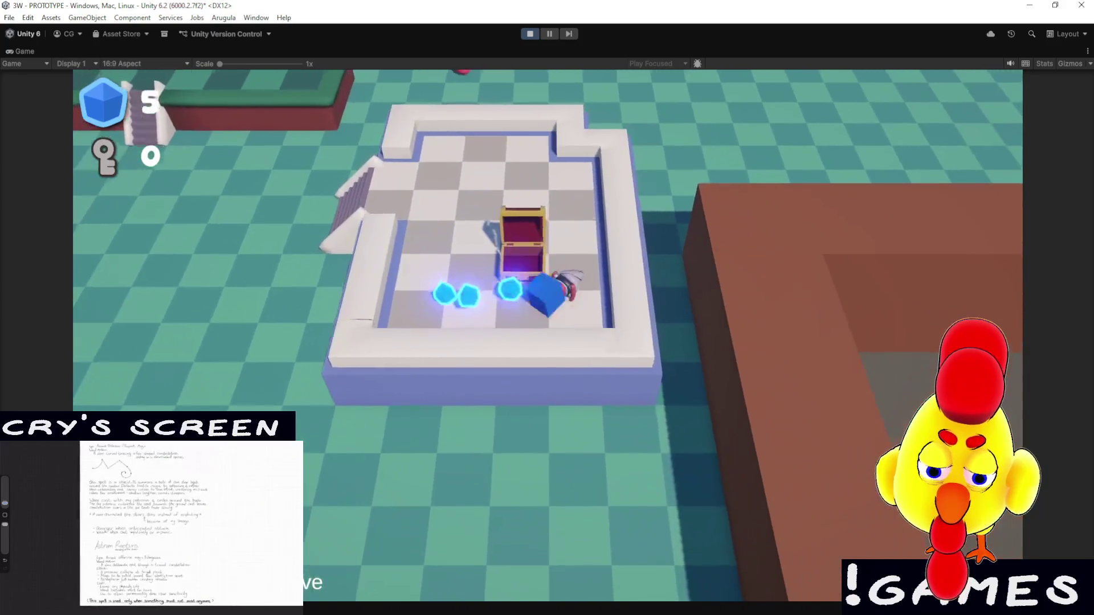
pyautogui.press('a')
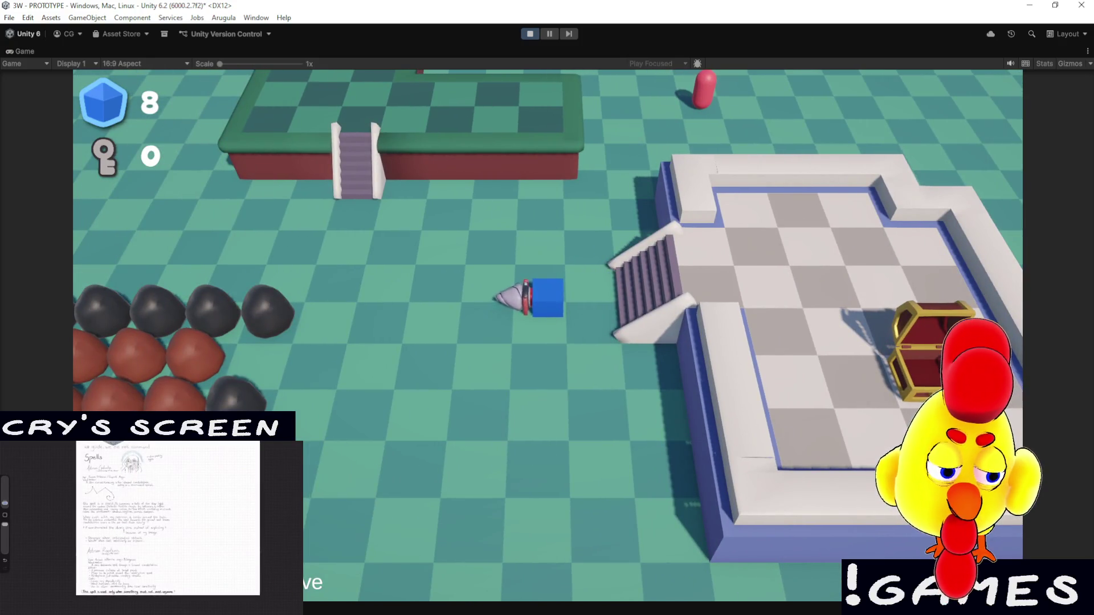
pyautogui.press('a')
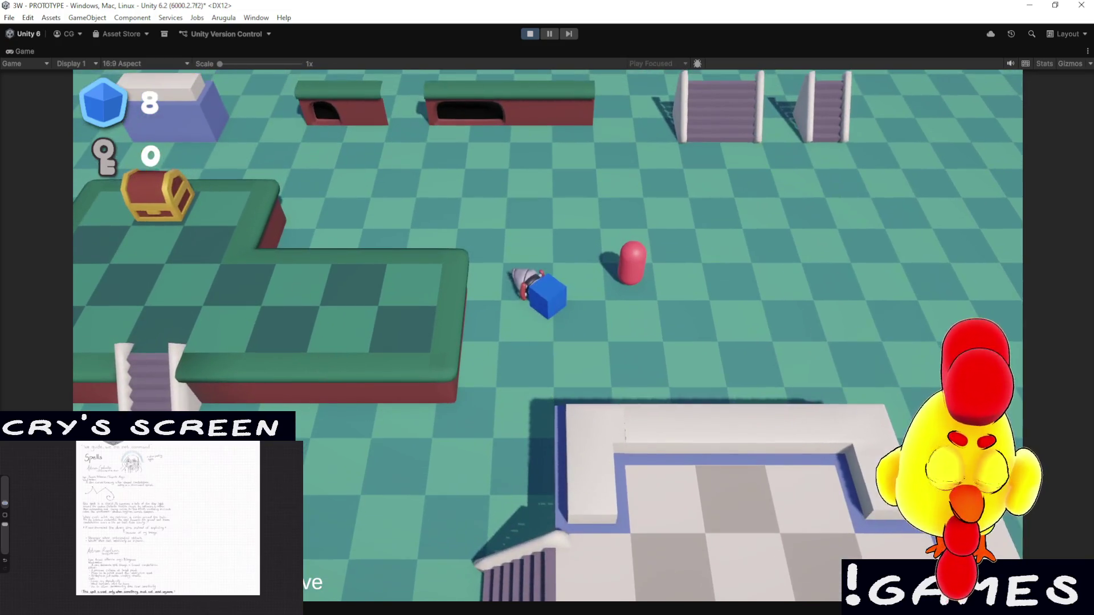
pyautogui.press('d')
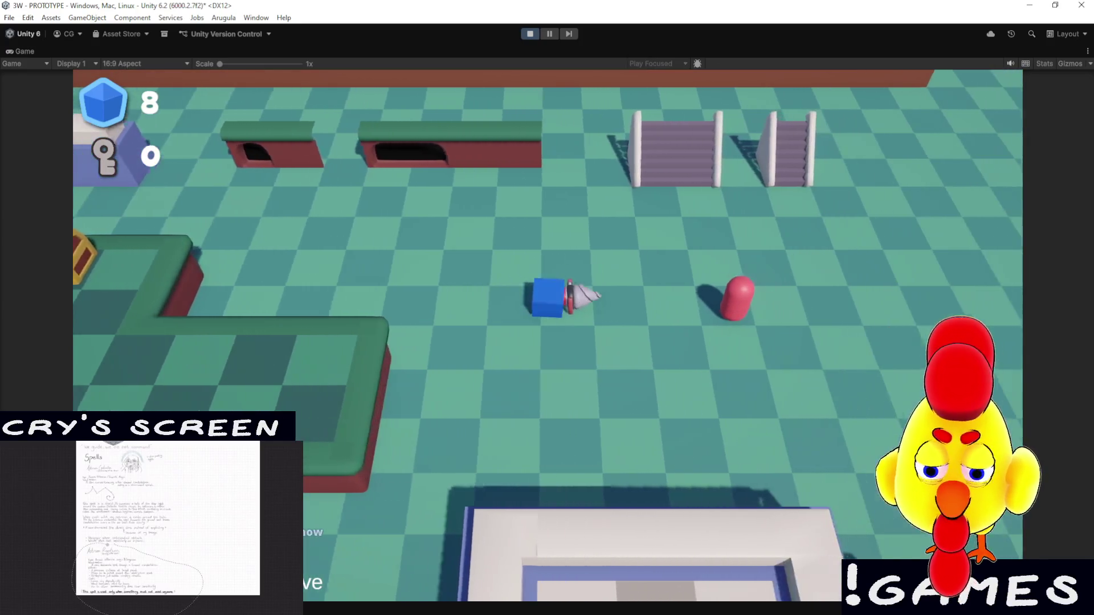
pyautogui.press('a')
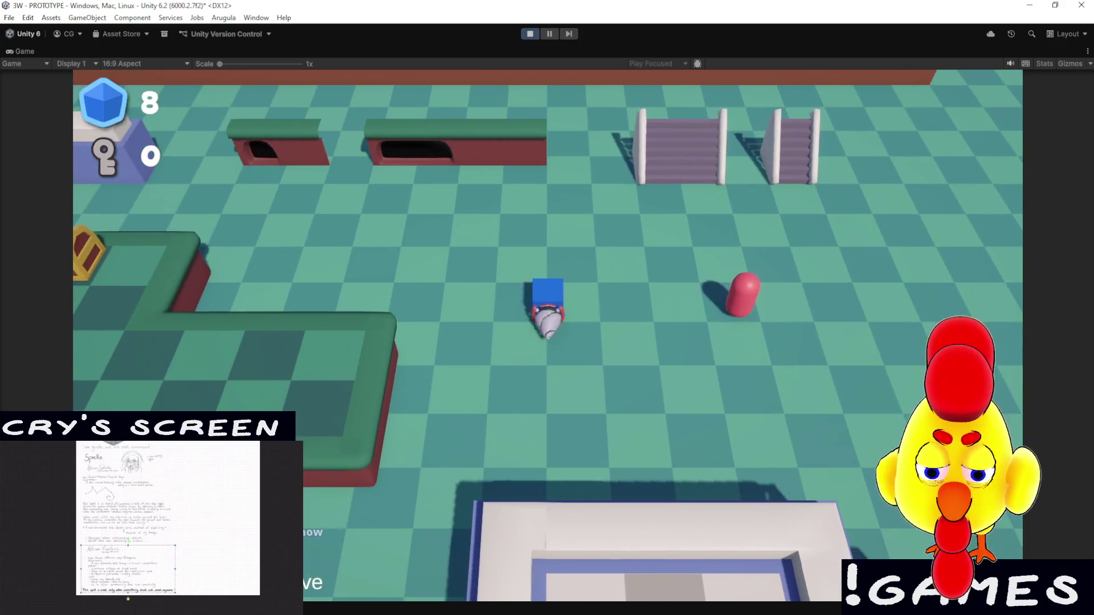